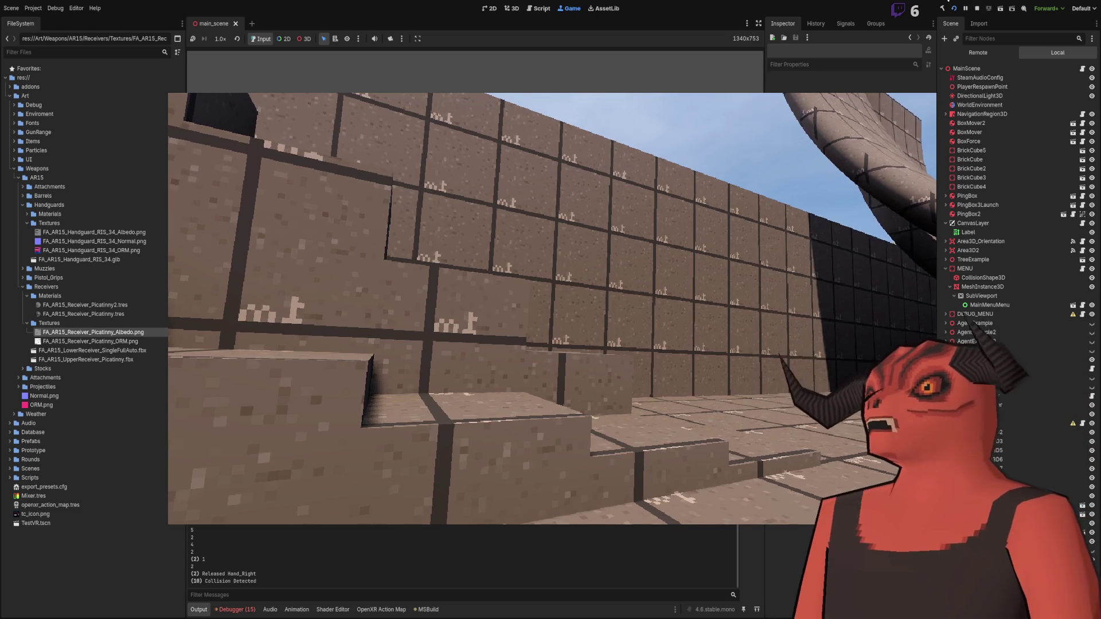
Step: Stop the game, then orbit and fly the viewport down the range for a close side-on view of the rifle
left_click(978, 10)
left_click_drag(427, 146, 614, 244)
left_click_drag(497, 123, 401, 137)
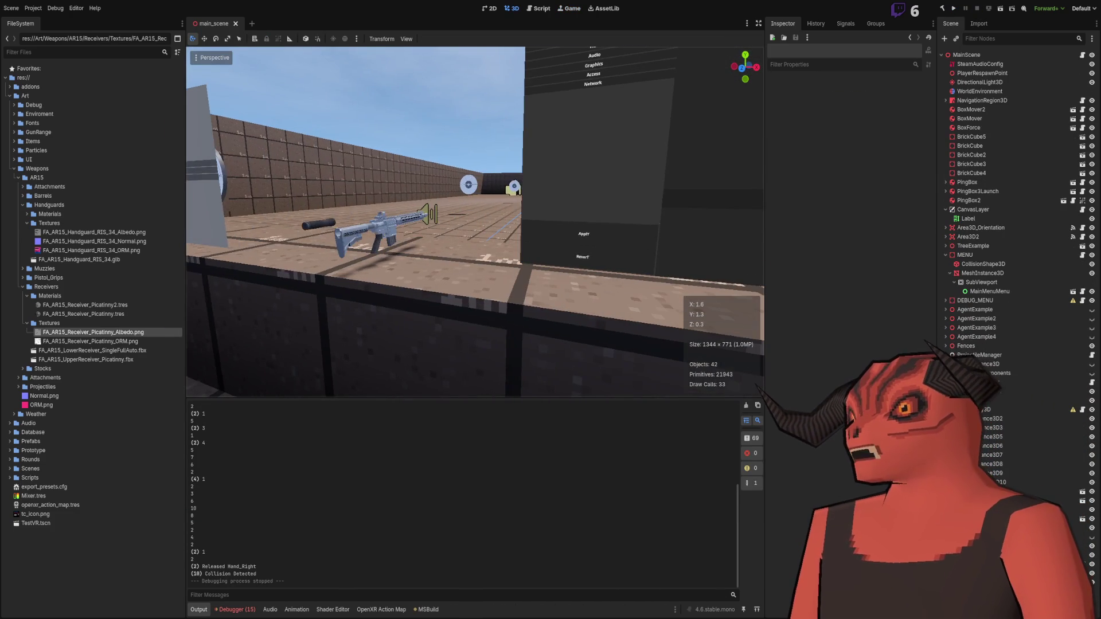
key("w")
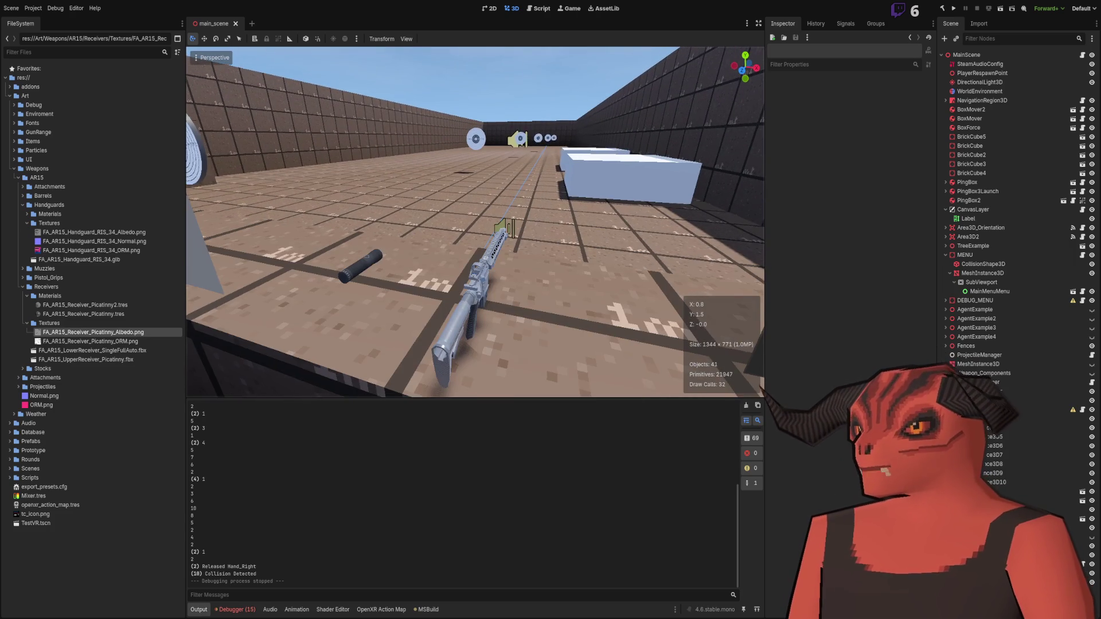
key("a")
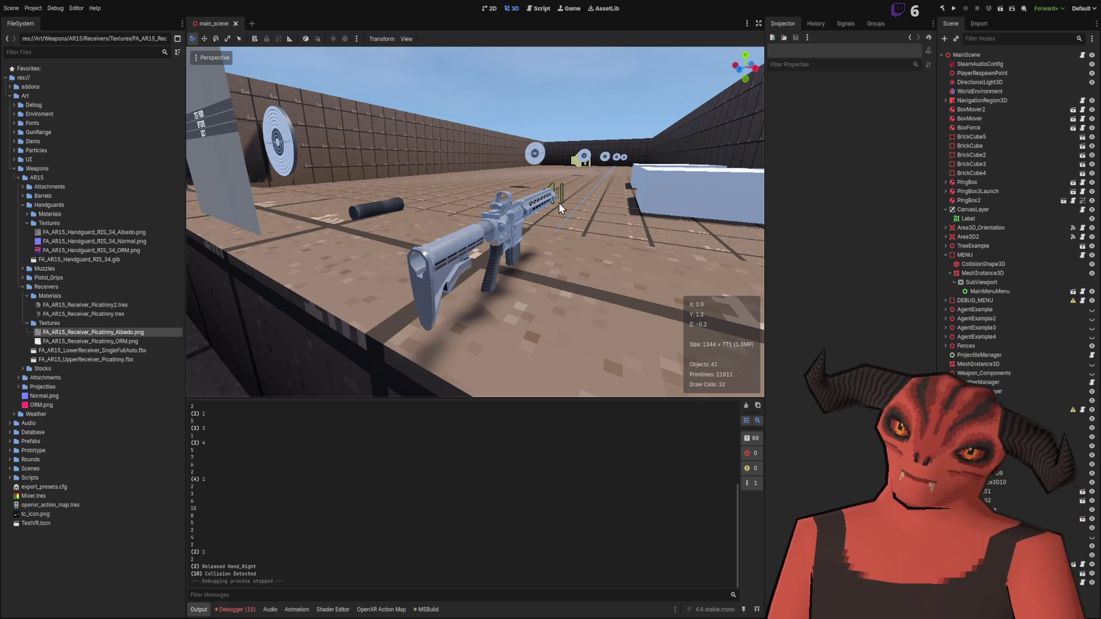
right_click(601, 242)
right_click(601, 242)
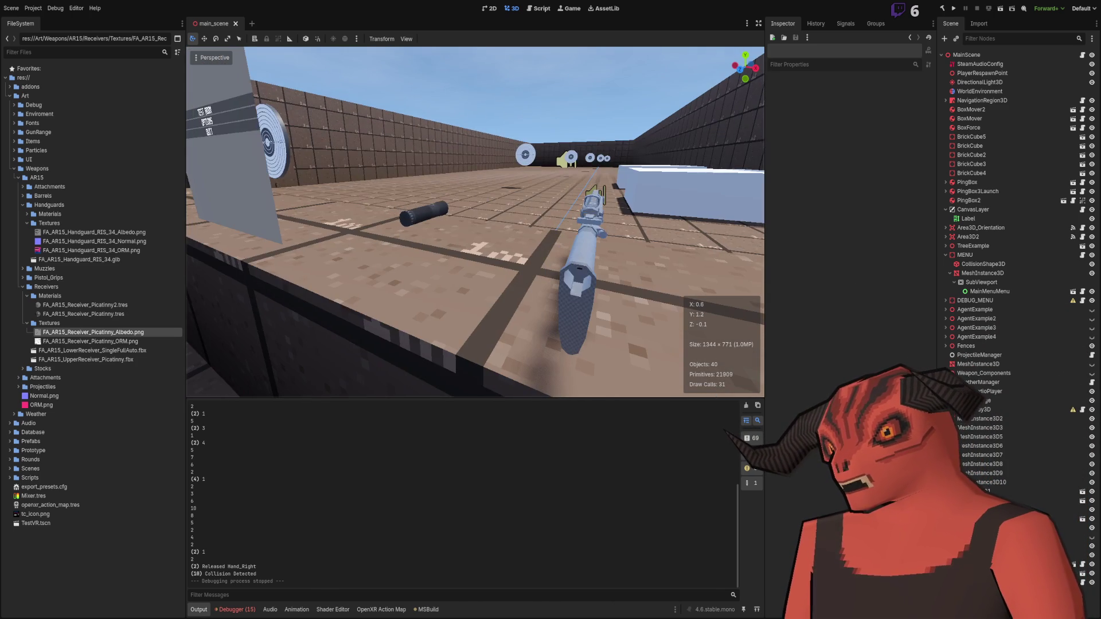
right_click(549, 249)
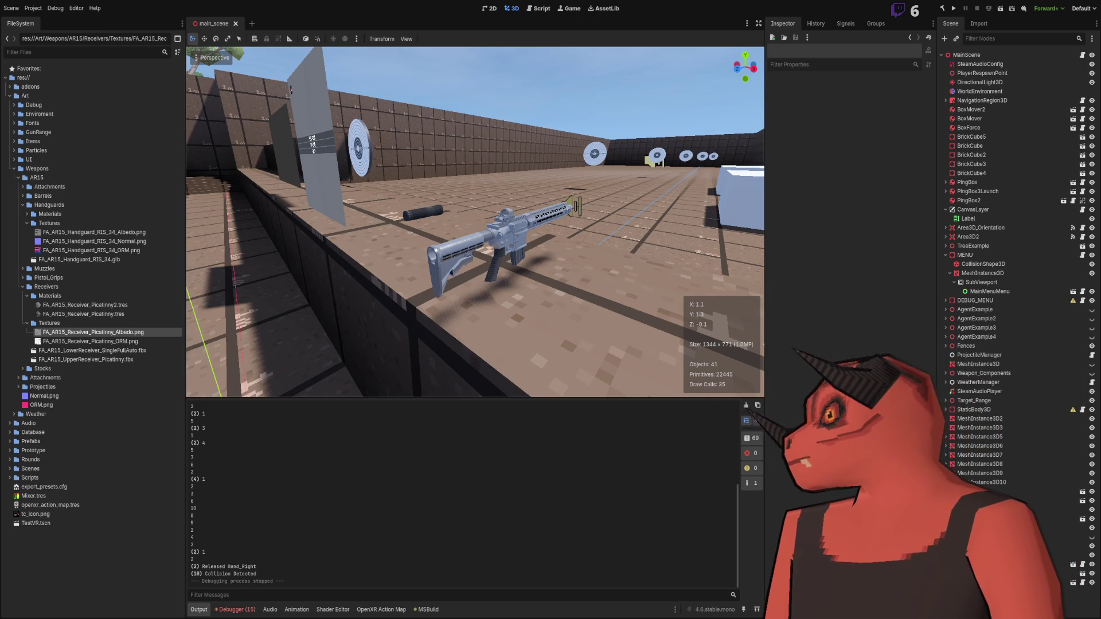
key("s")
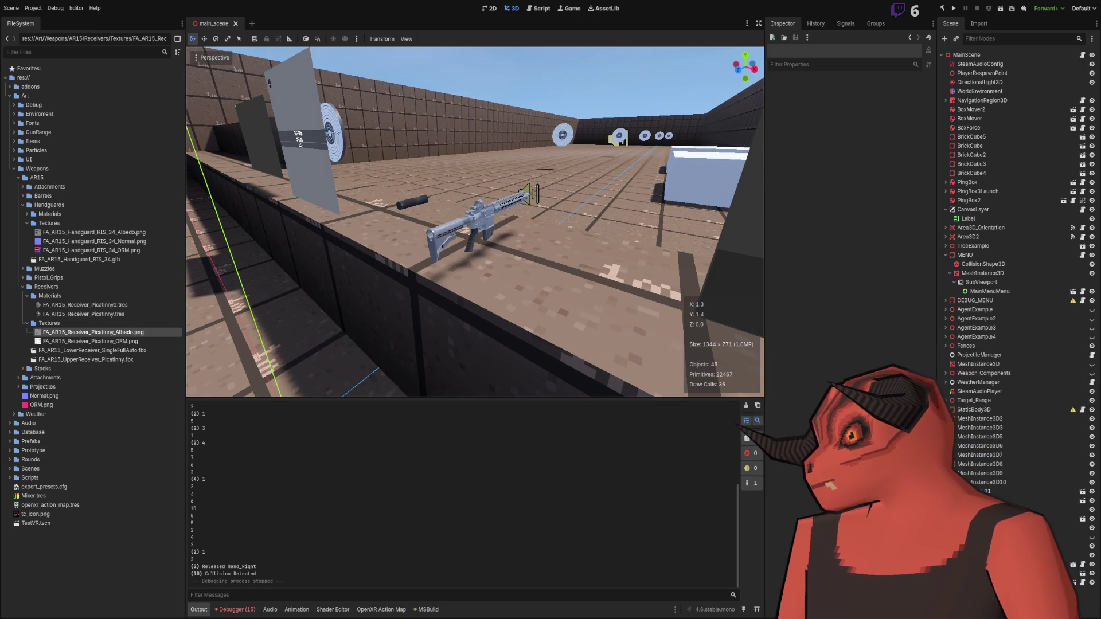
Step: Open WorldGeneration.tscn from Scenes > Levels in its own tab and start running it
left_click(137, 566)
mouse_move(383, 285)
left_mouse_down()
mouse_move(230, 286)
mouse_move(383, 285)
left_mouse_up()
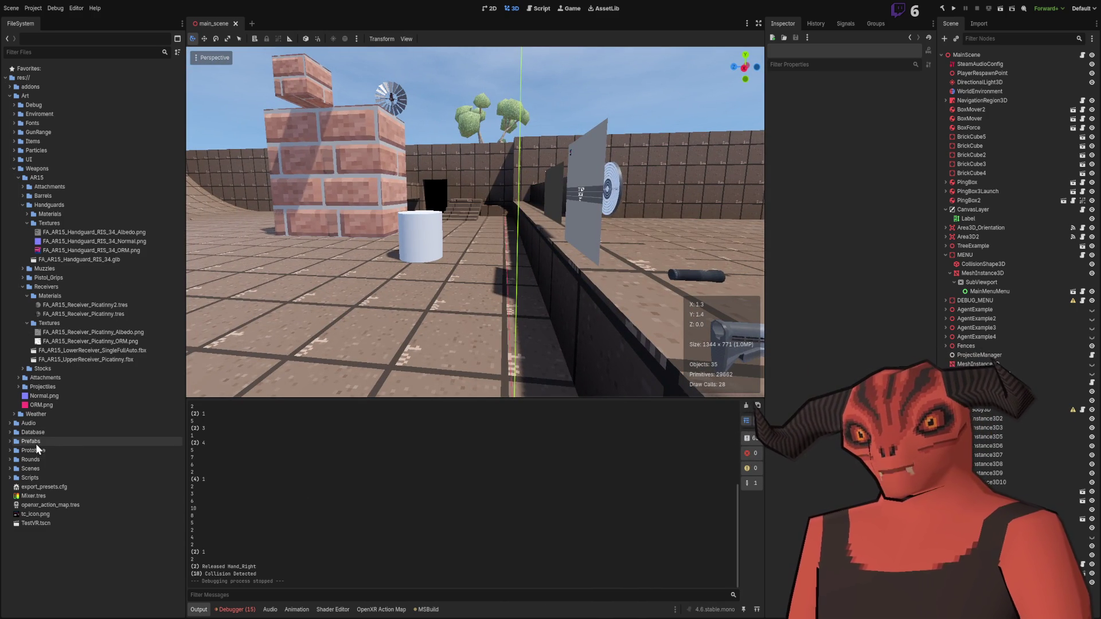
left_click(10, 468)
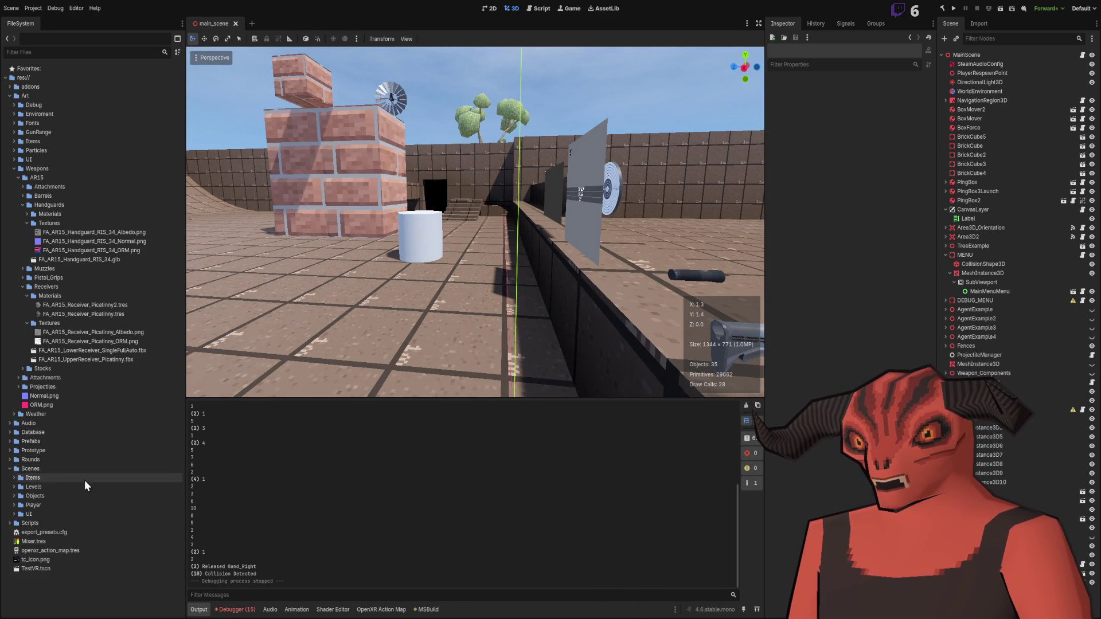
left_click(14, 486)
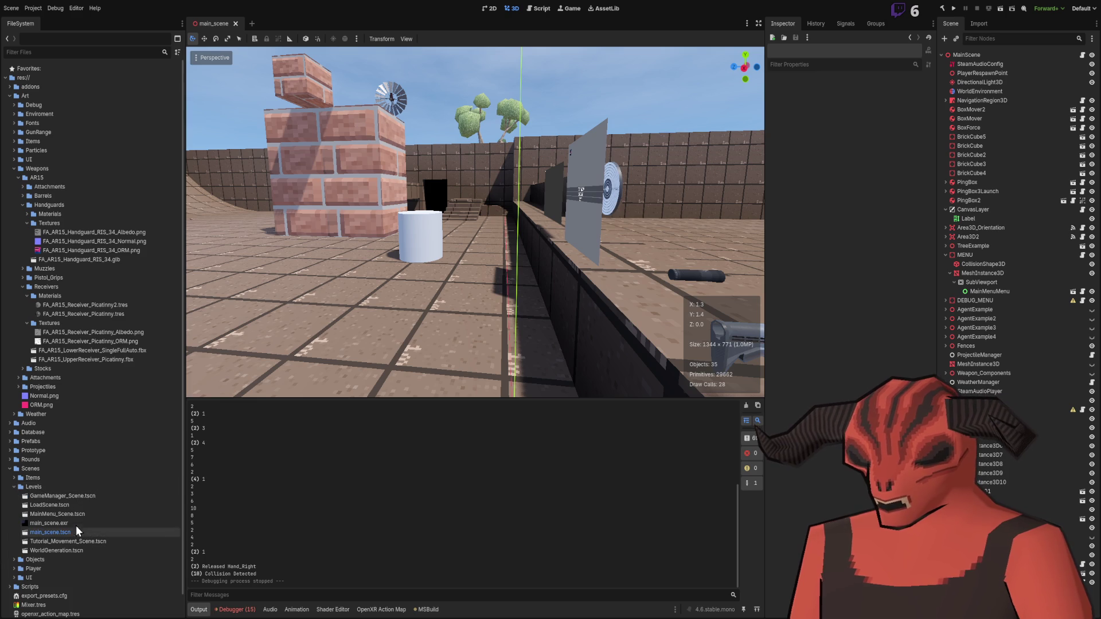
double_click(71, 550)
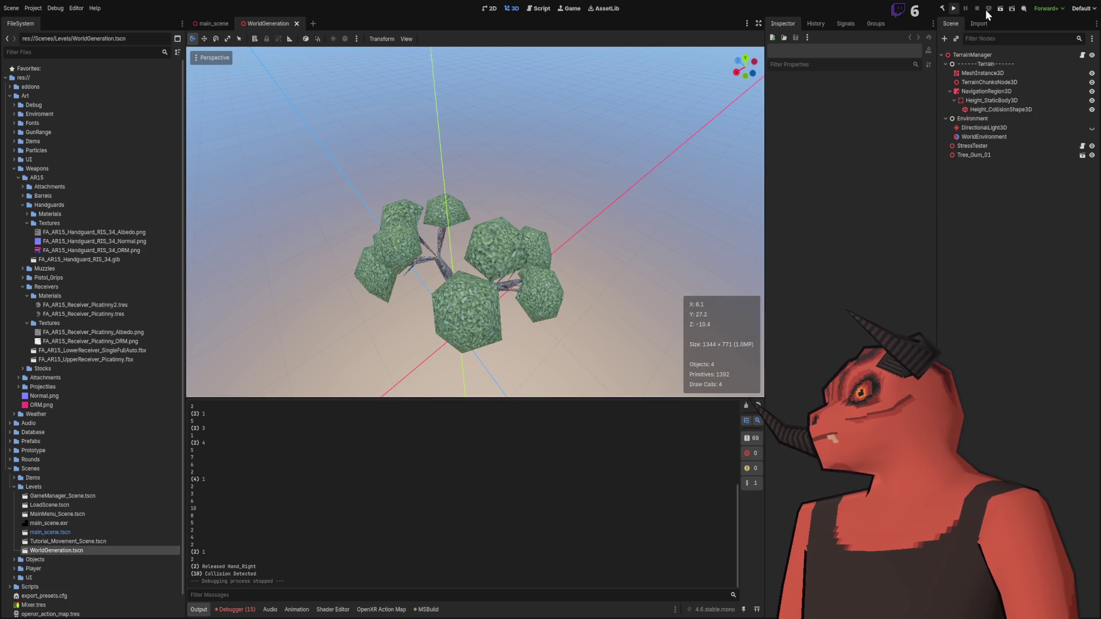
left_click(1000, 10)
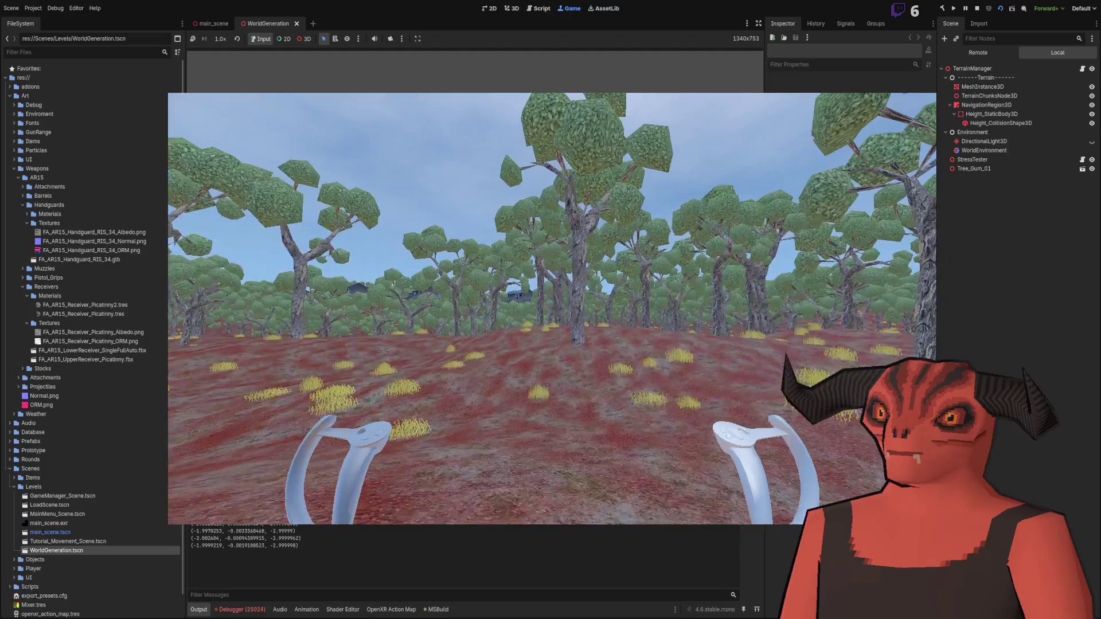
Step: Stop the WorldGeneration game after walking the generated forest
left_click(977, 8)
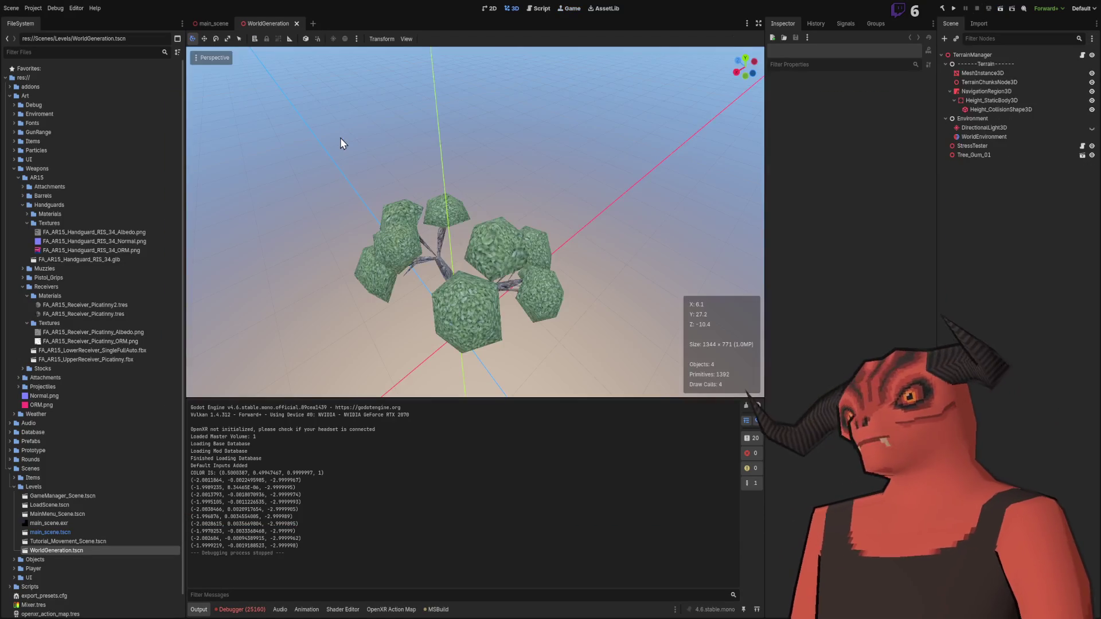
Step: Switch back to main_scene, fly into the house, and select DirectionalLight3D to show its settings
left_click(212, 23)
key("w")
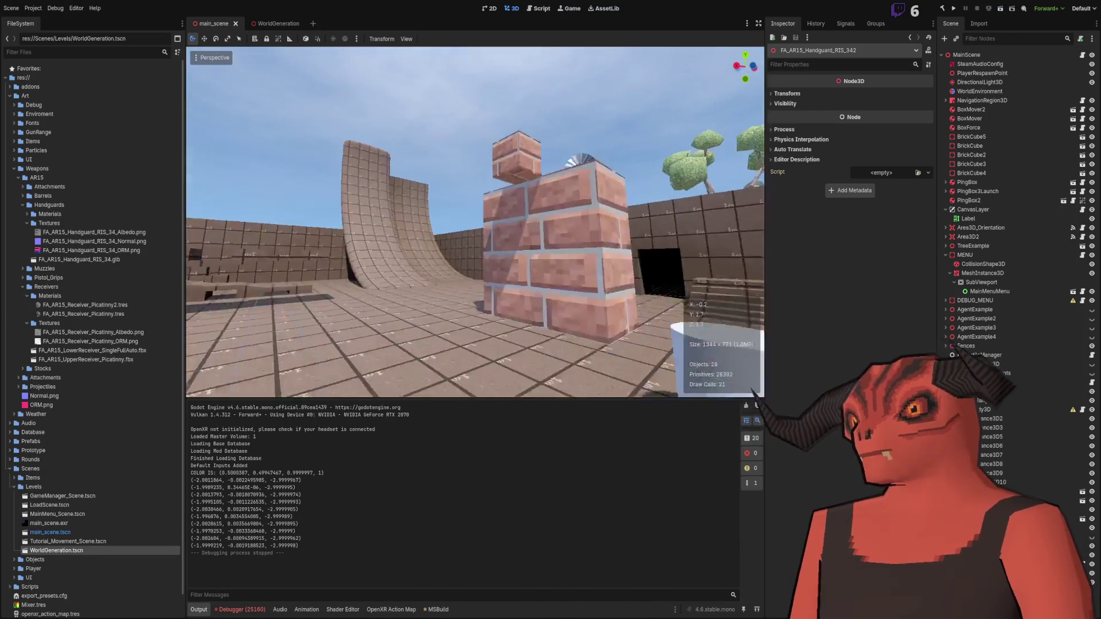
key("w")
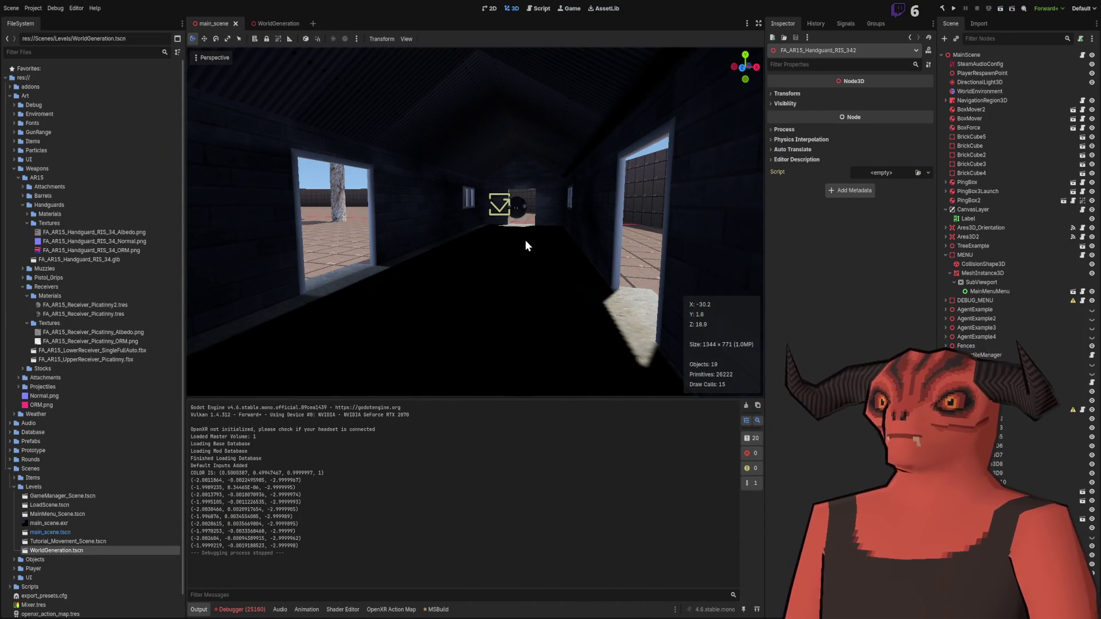
left_click(979, 82)
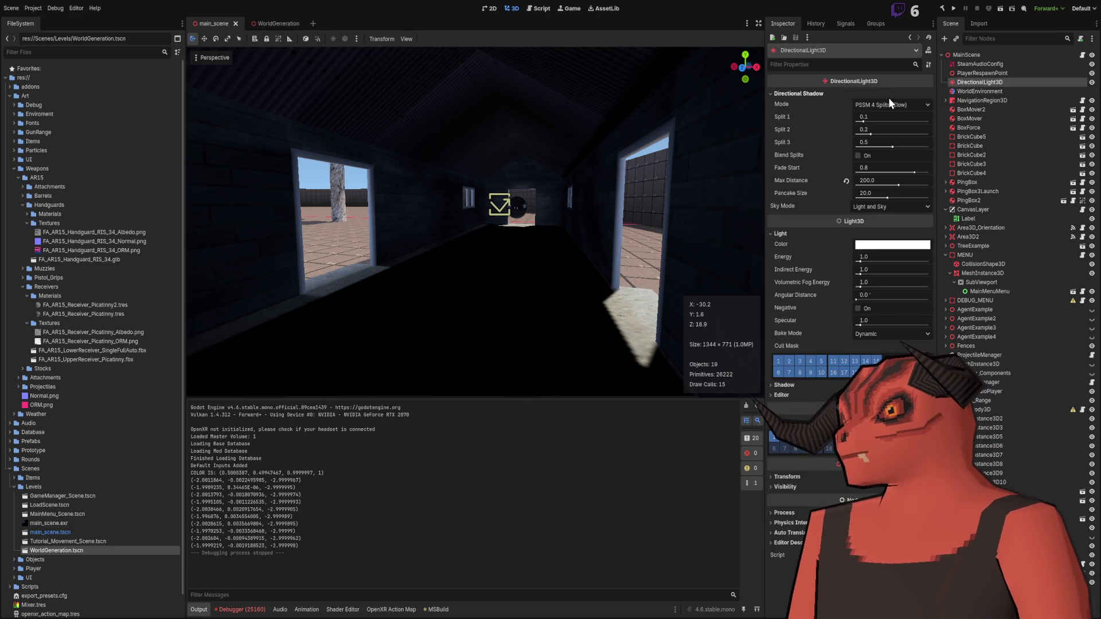
Step: Hide the sun, try WorldEnvironment sky Energy Multiplier at 0 and reset it, then show the sun again
left_click(1091, 82)
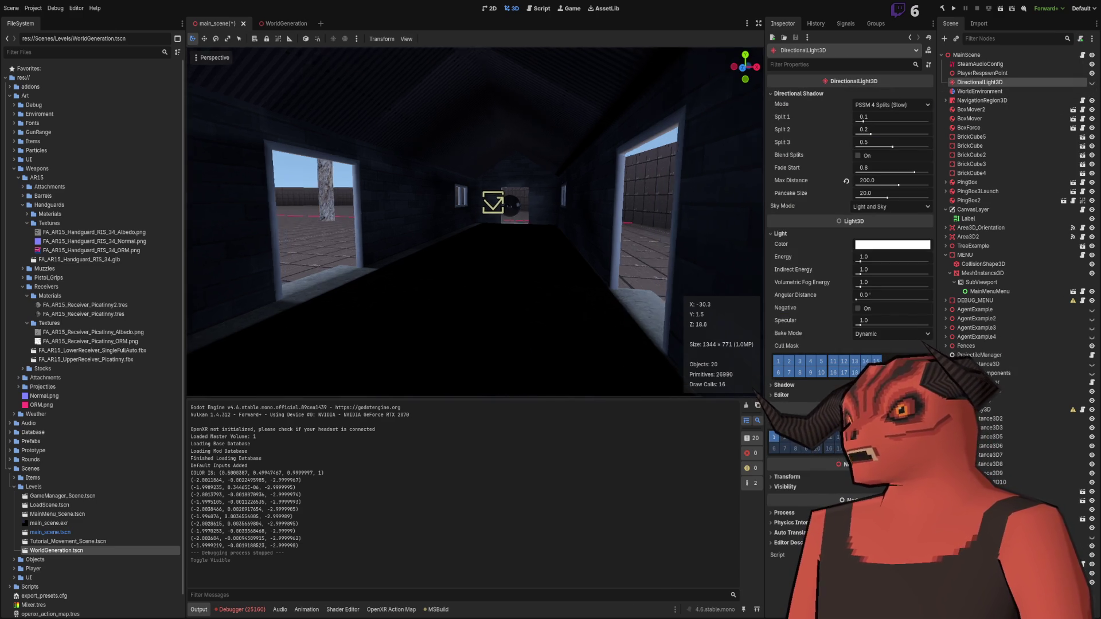
left_click(1013, 92)
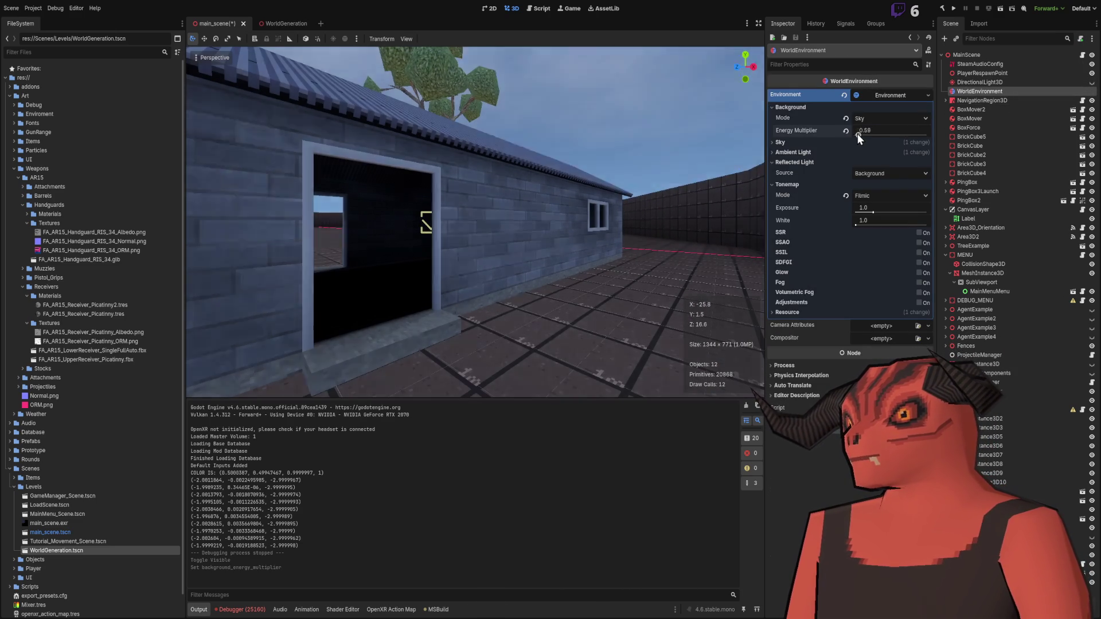
left_click_drag(864, 135, 854, 136)
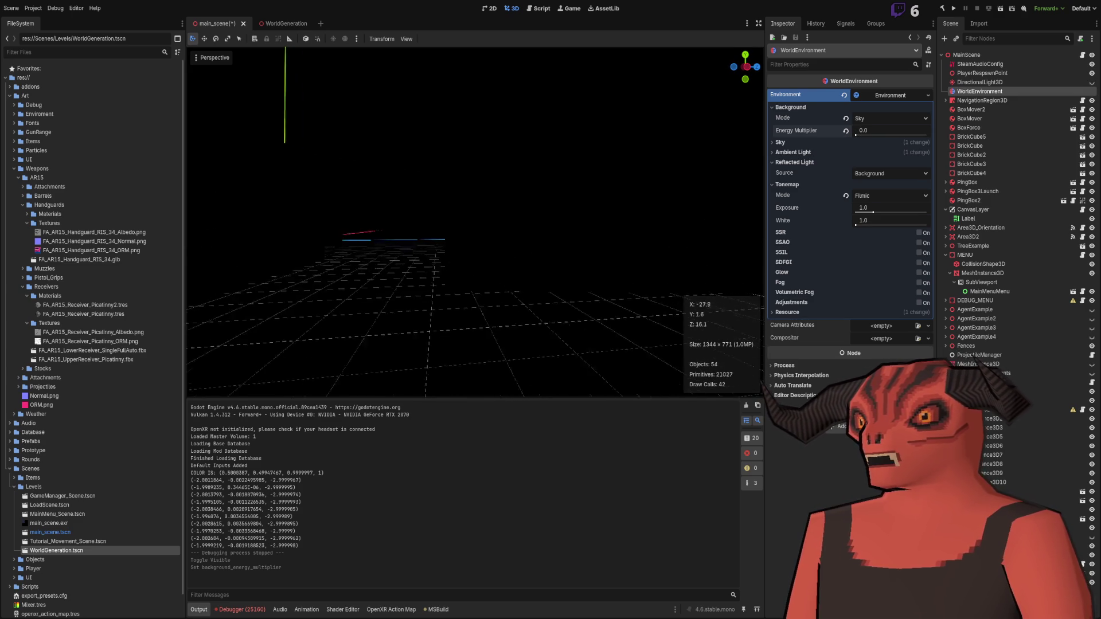
left_click(846, 131)
left_click(1048, 82)
left_click(1091, 82)
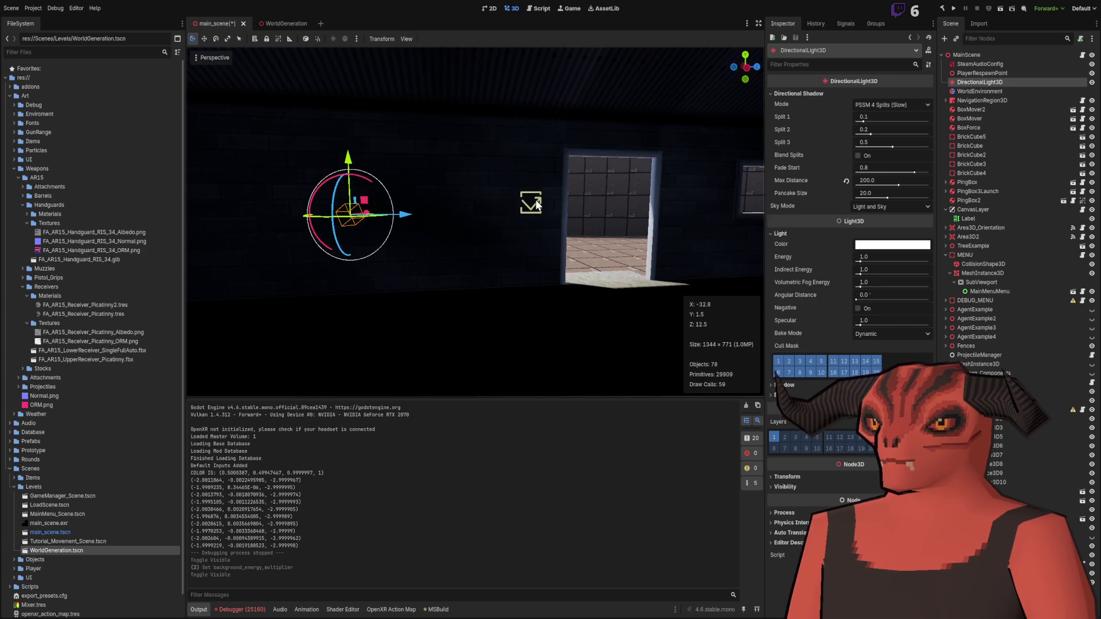
Step: Set ReflectionProbe2's Update Mode to Once (Fast) and fly the view back out of the room
left_click(538, 205)
left_click(882, 98)
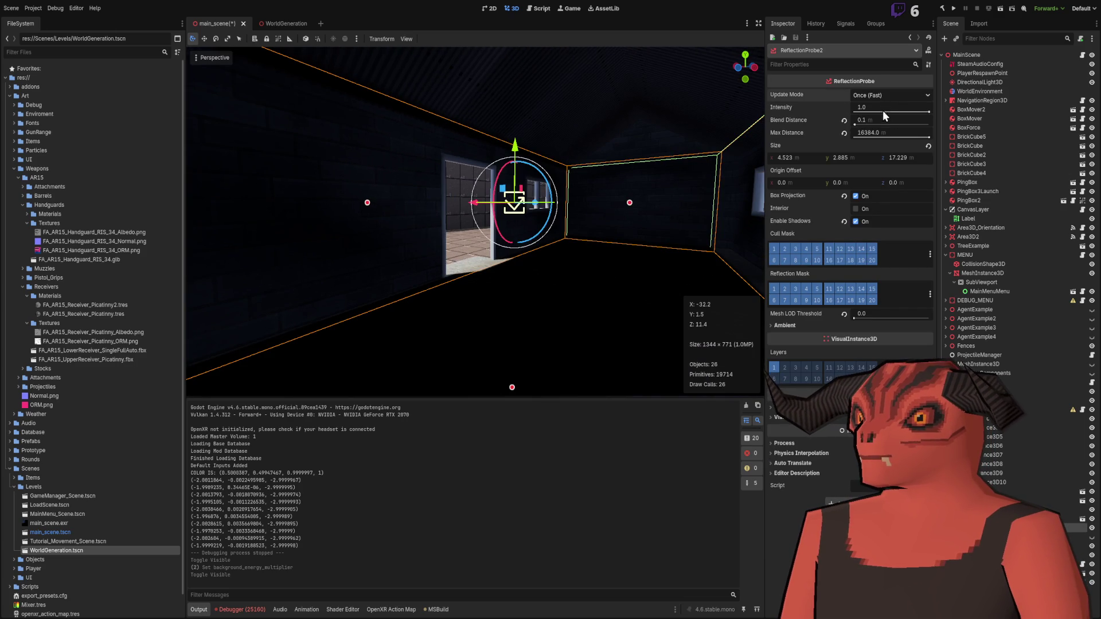
left_click(882, 109)
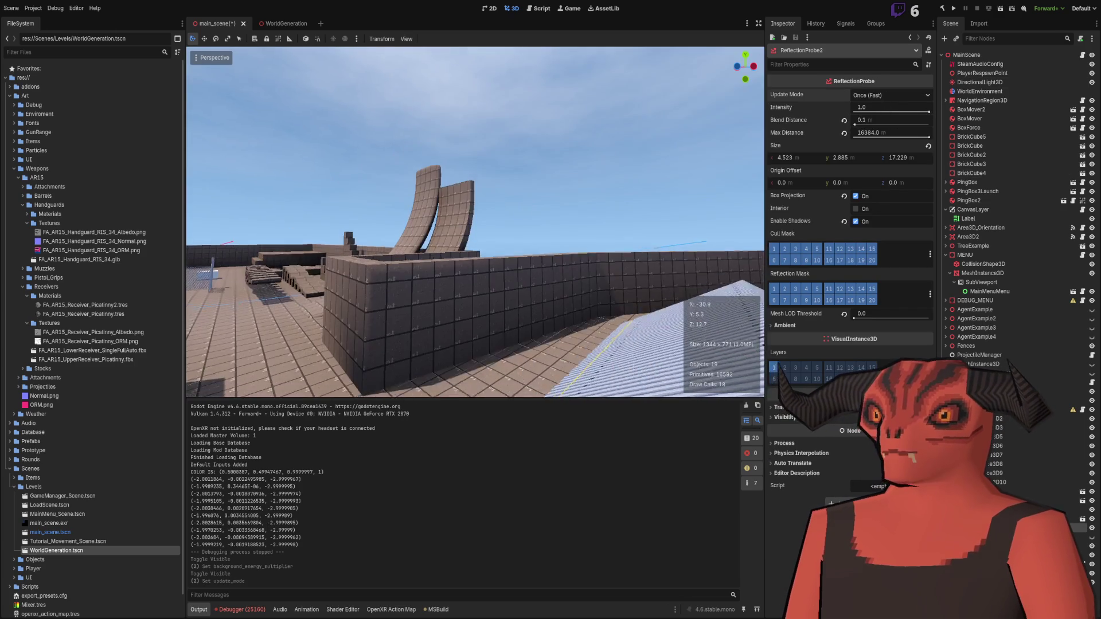
left_click(657, 177)
key("s")
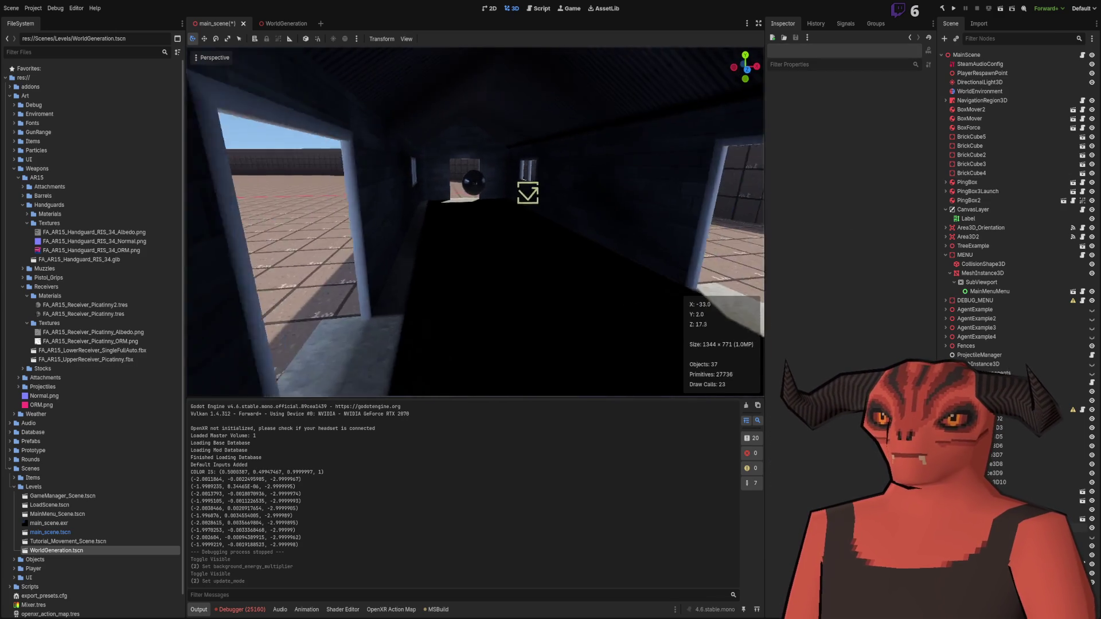
key("w")
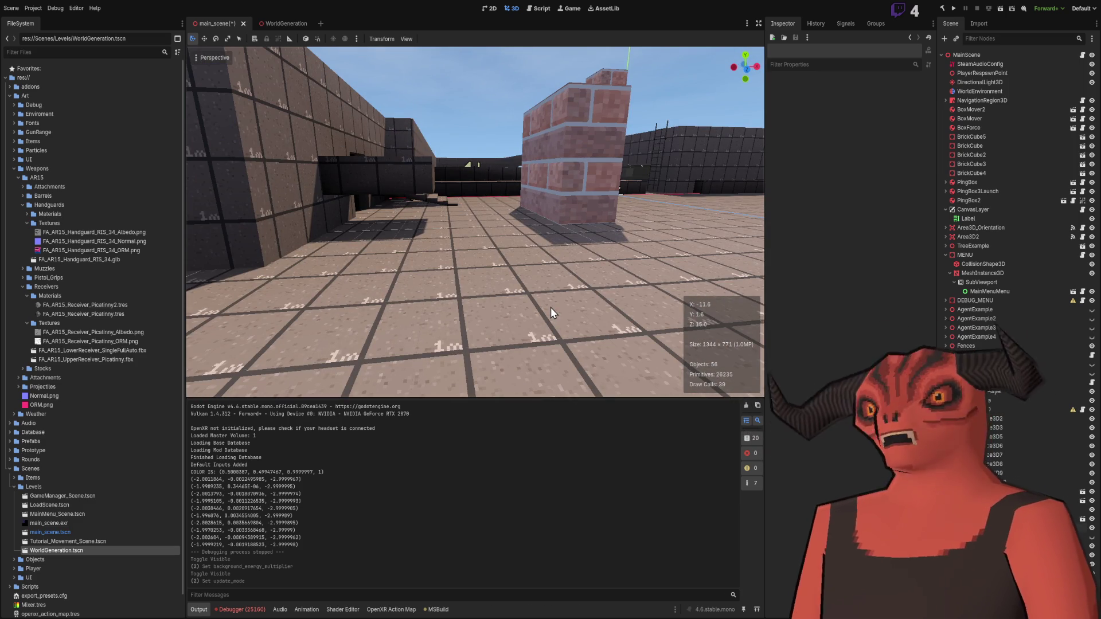
key("w")
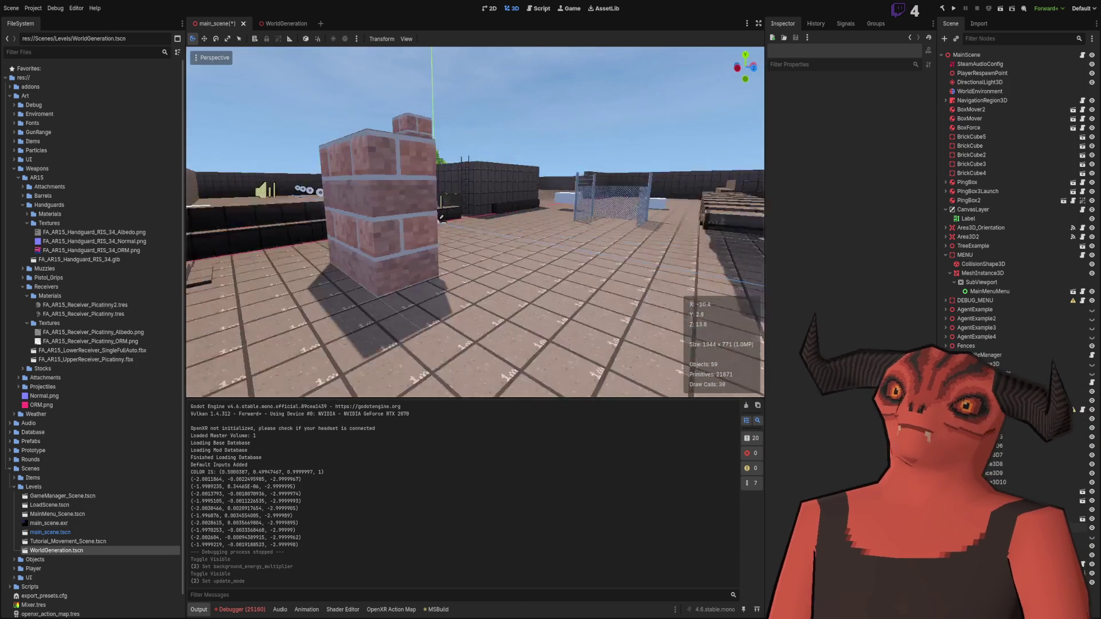
key("w")
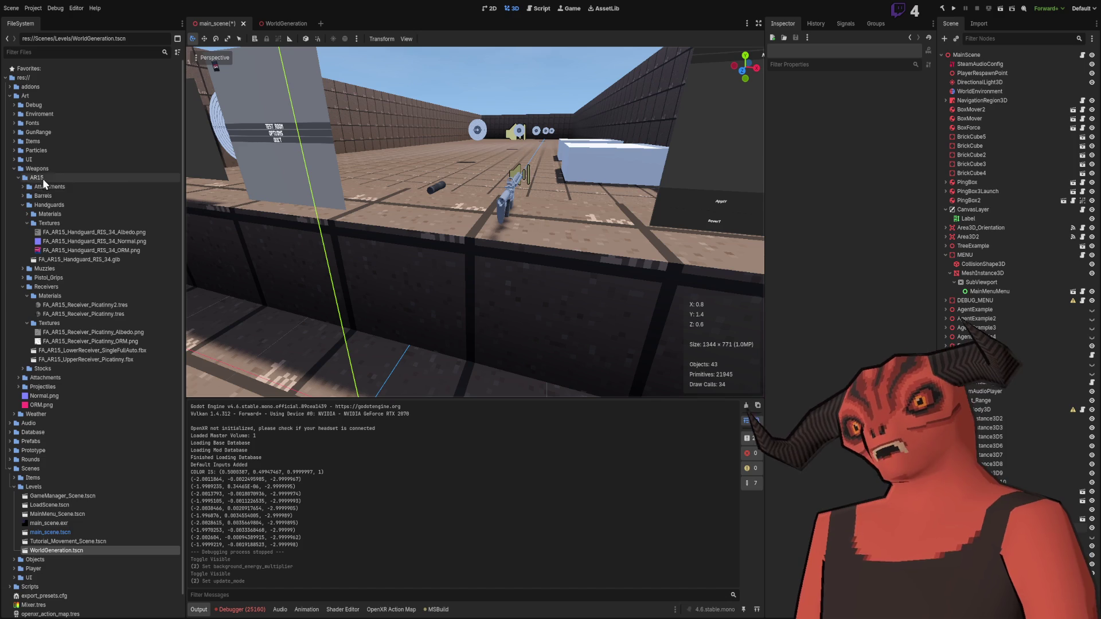
left_click(15, 169)
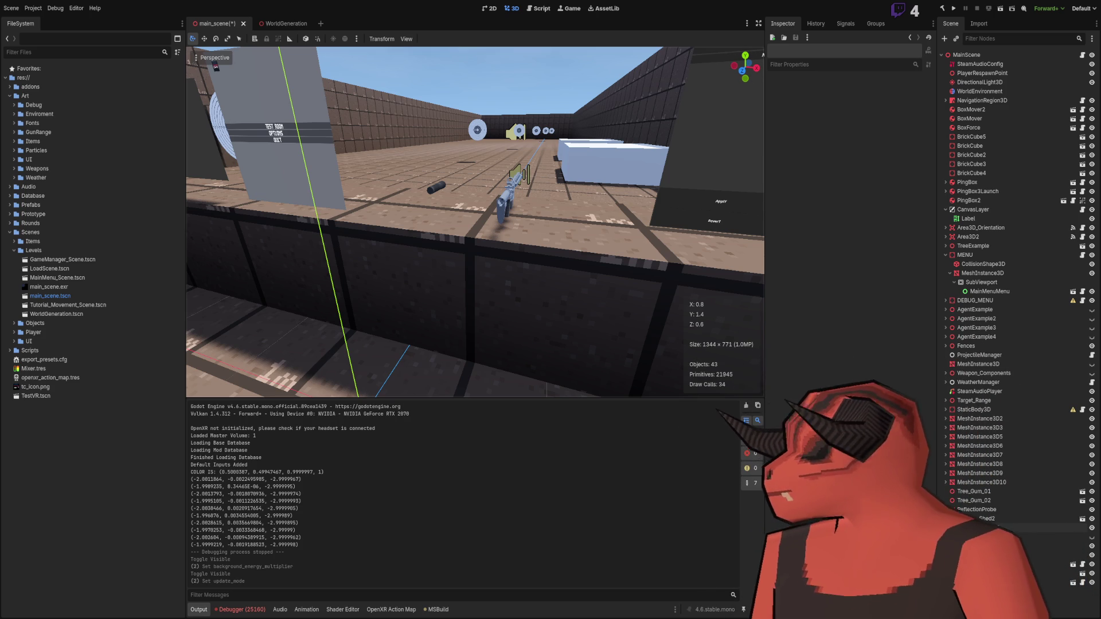
mouse_move(474, 222)
left_mouse_down()
mouse_move(401, 221)
mouse_move(482, 230)
left_mouse_up()
left_click_drag(648, 163, 656, 160)
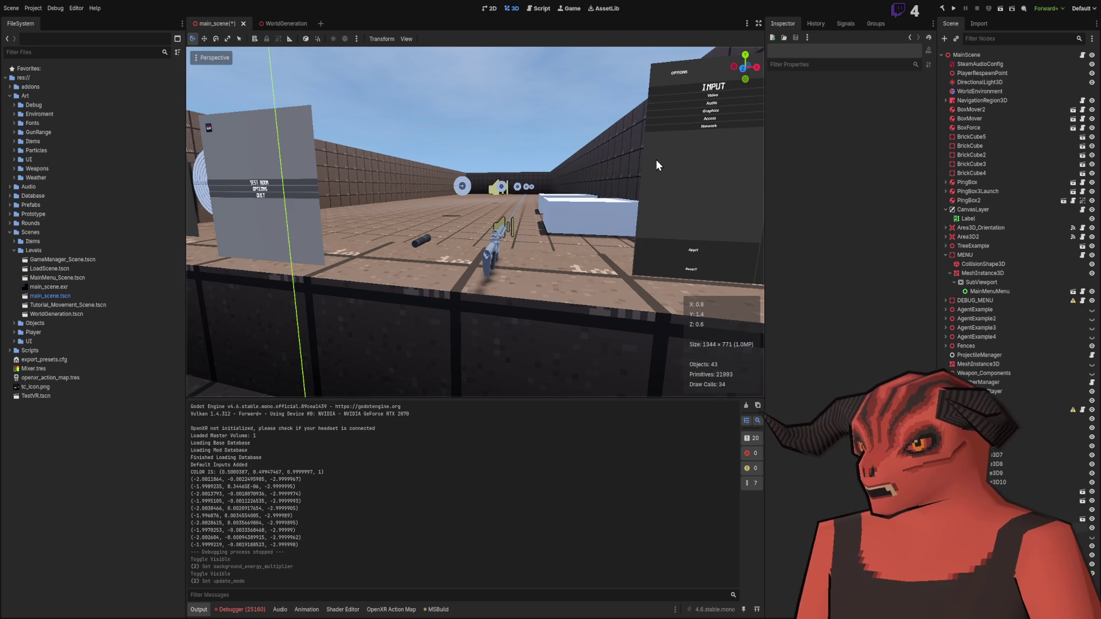
mouse_move(652, 158)
left_mouse_down()
mouse_move(756, 166)
mouse_move(662, 148)
left_mouse_up()
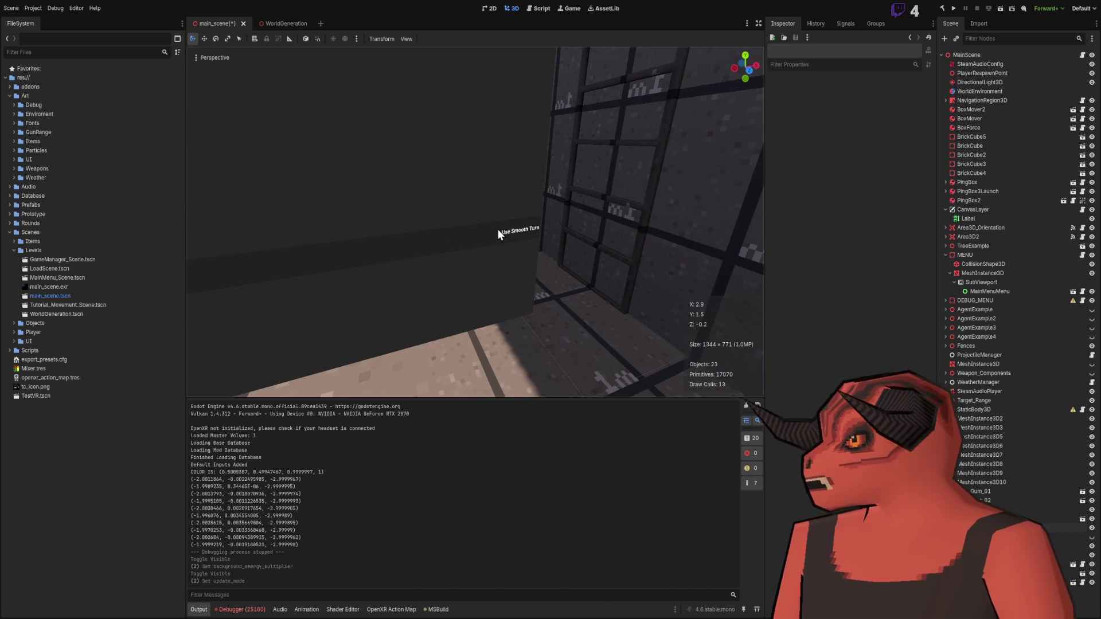
mouse_move(497, 229)
left_mouse_down()
mouse_move(338, 232)
mouse_move(425, 218)
left_mouse_up()
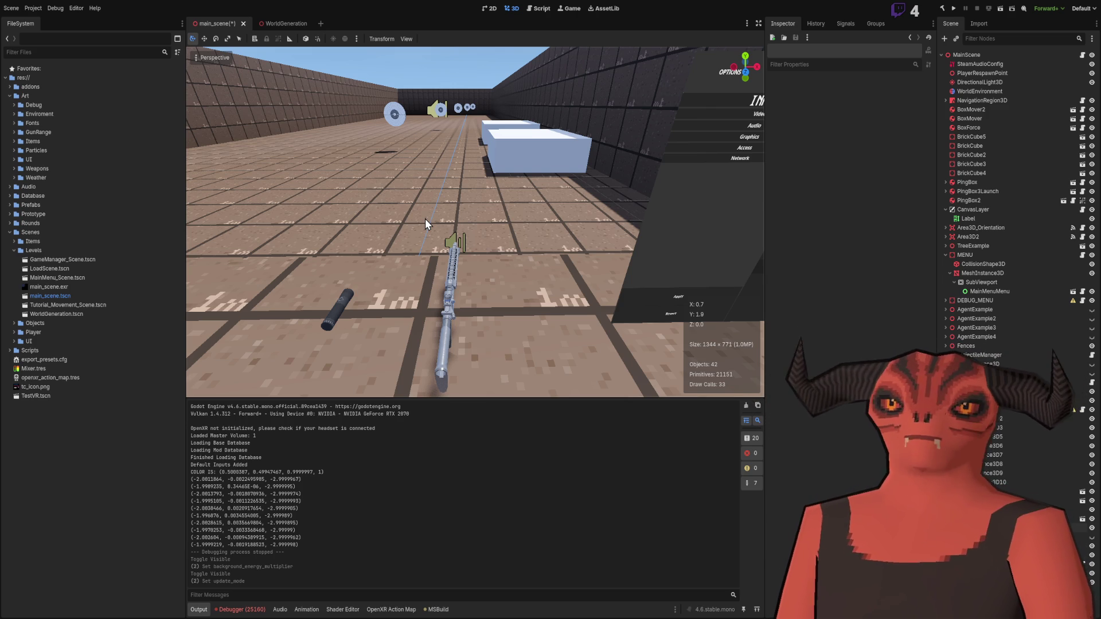
left_click_drag(425, 219, 485, 183)
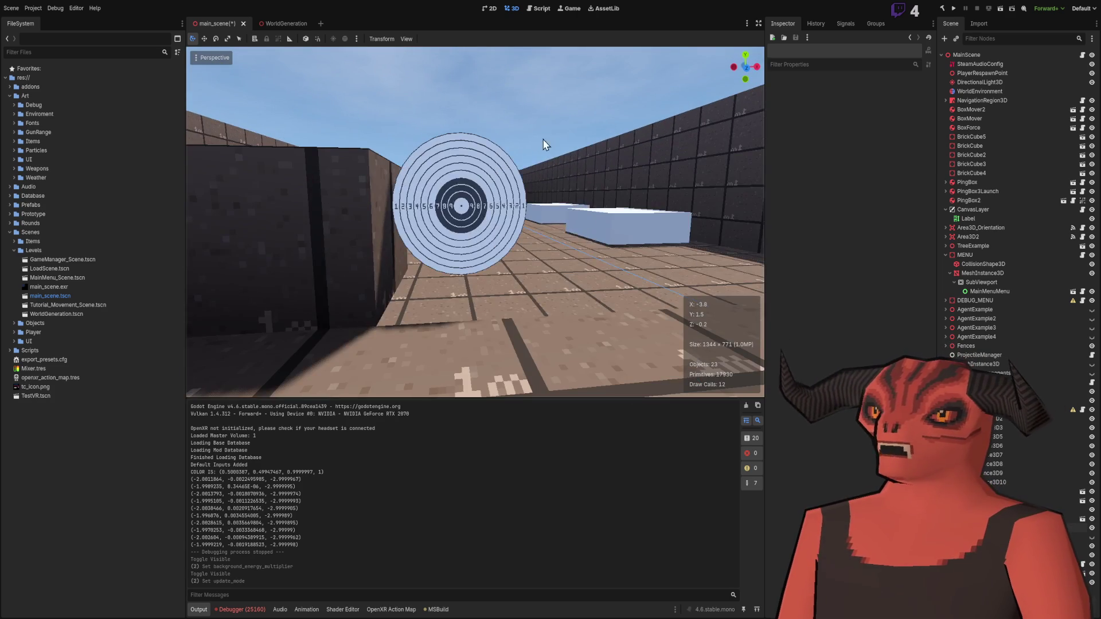
scroll(483, 195, "up", 3)
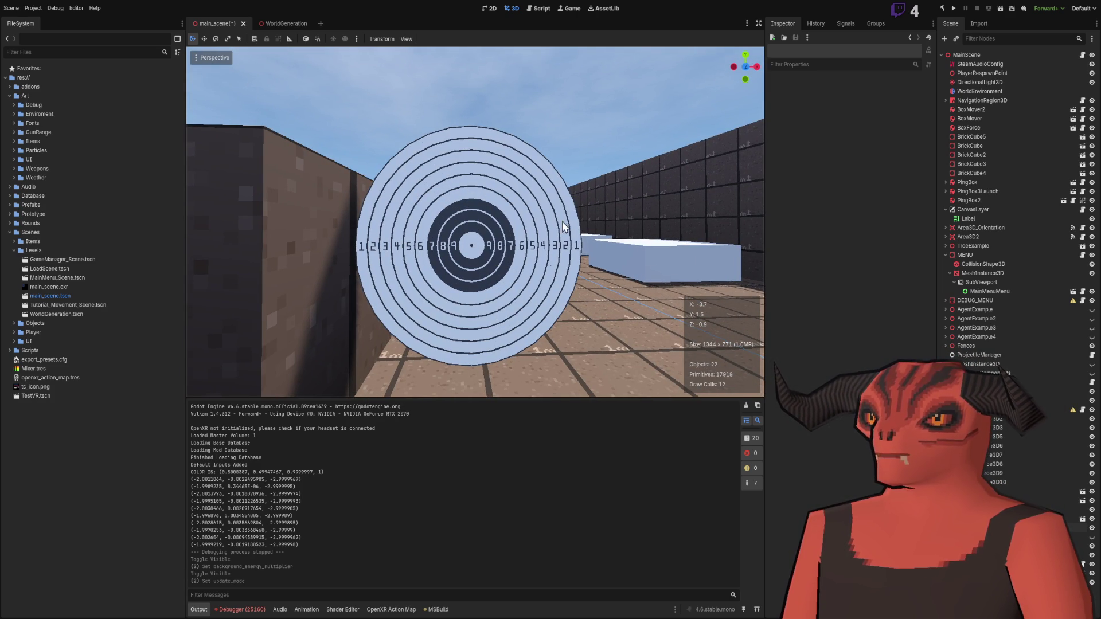
left_click_drag(537, 273, 534, 274)
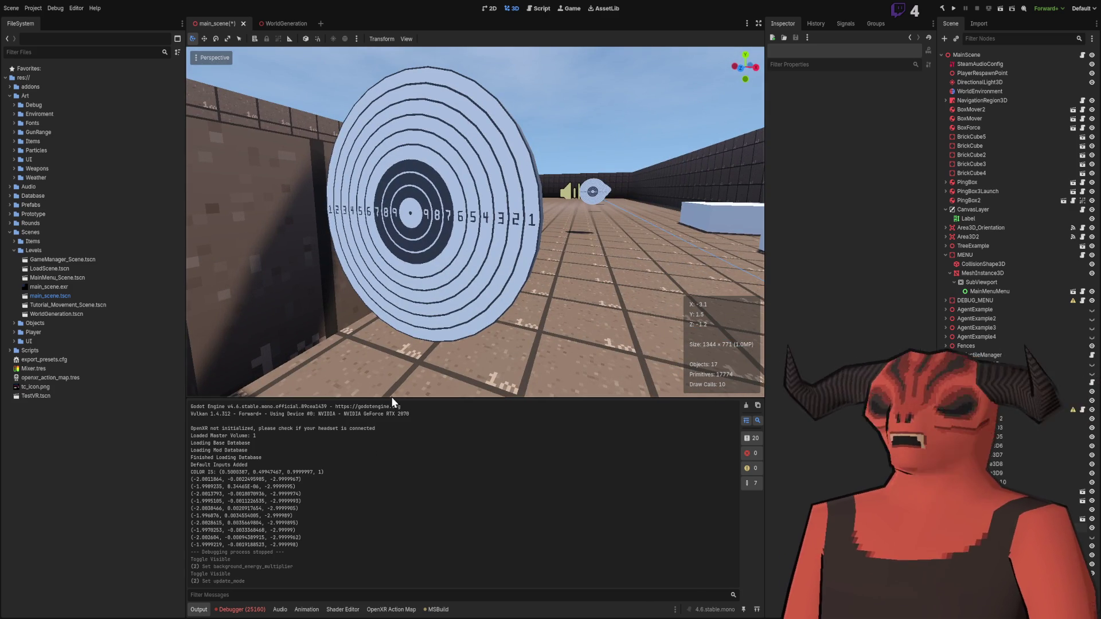
left_click_drag(391, 396, 851, 291)
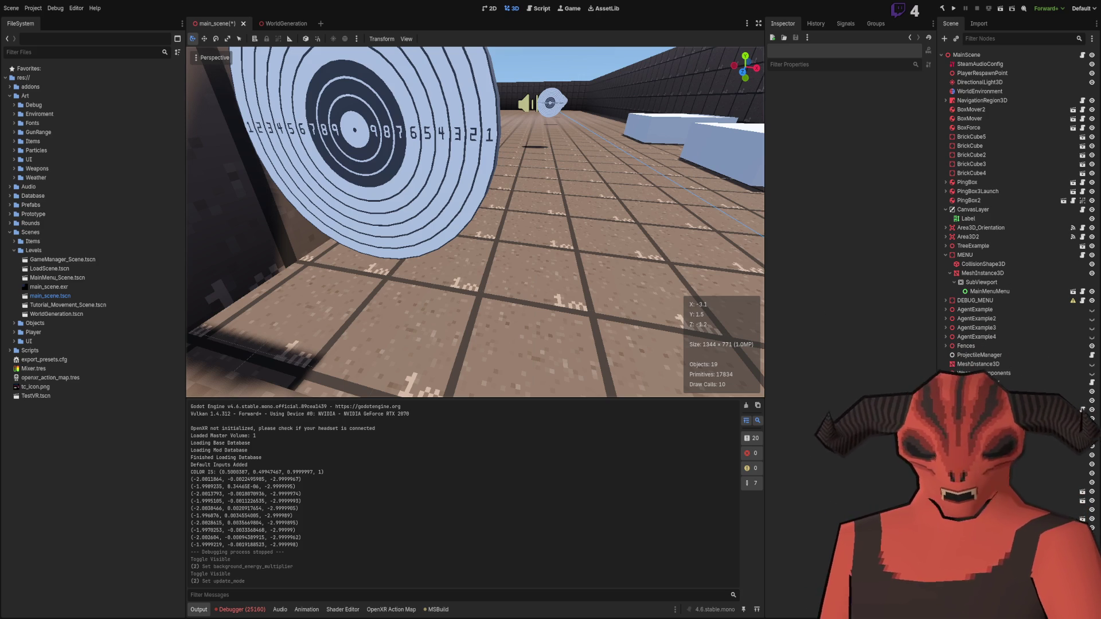
key("s")
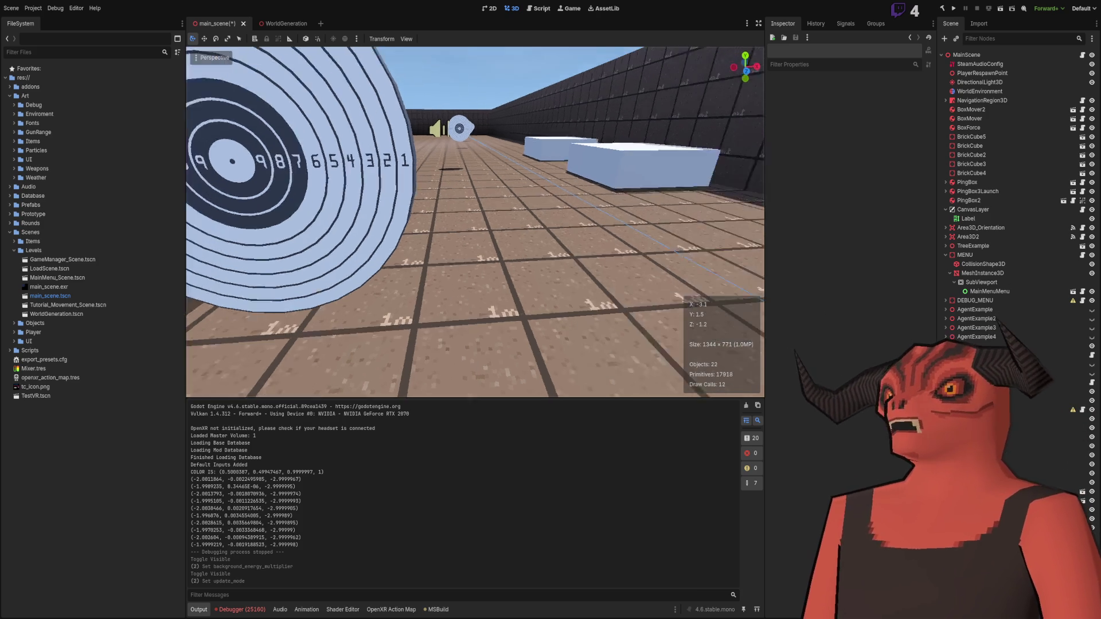
key("d")
key("e")
key("a")
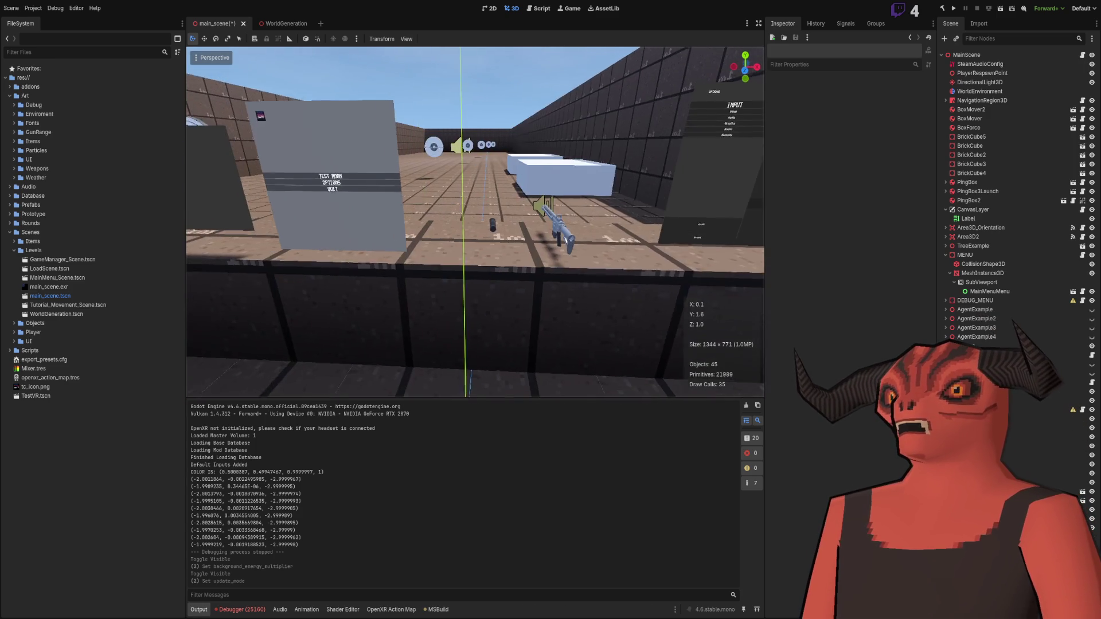
key("w")
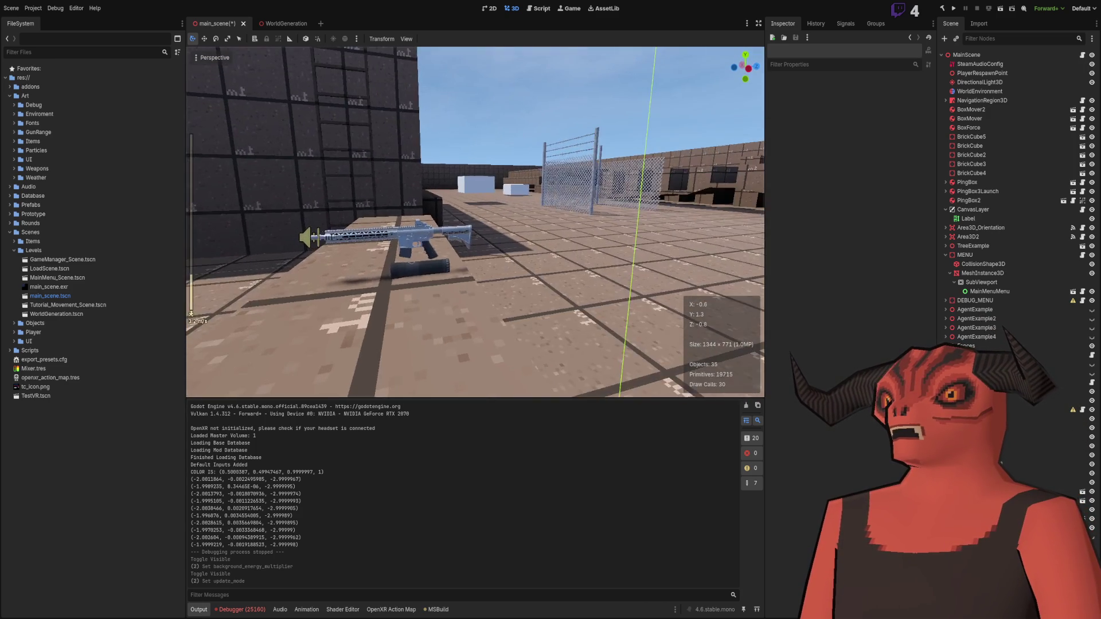
key("s")
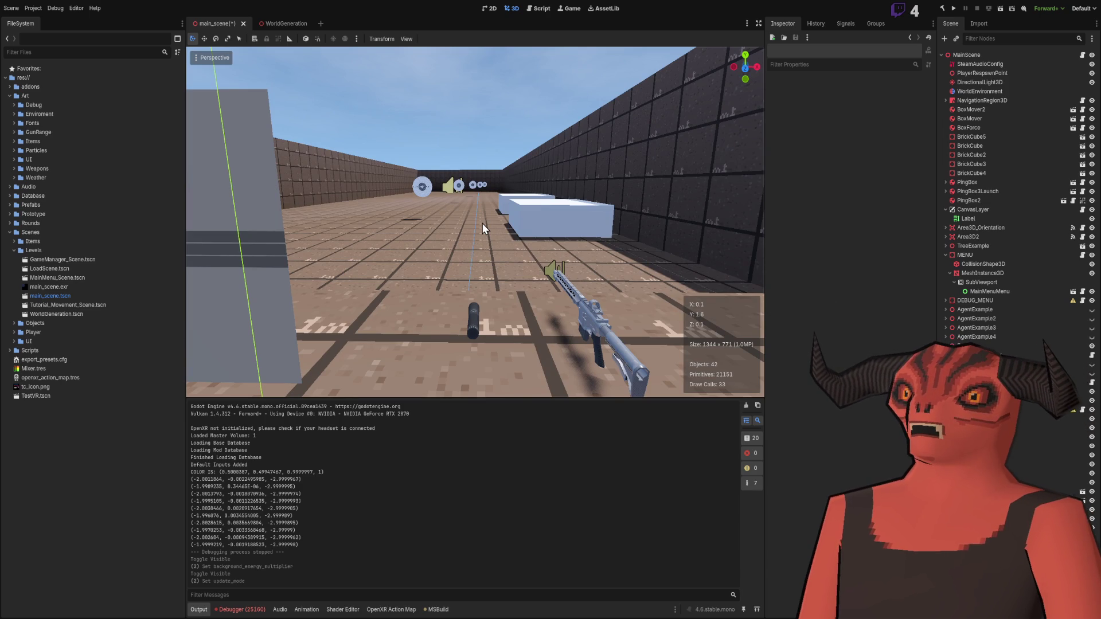
right_click(539, 224)
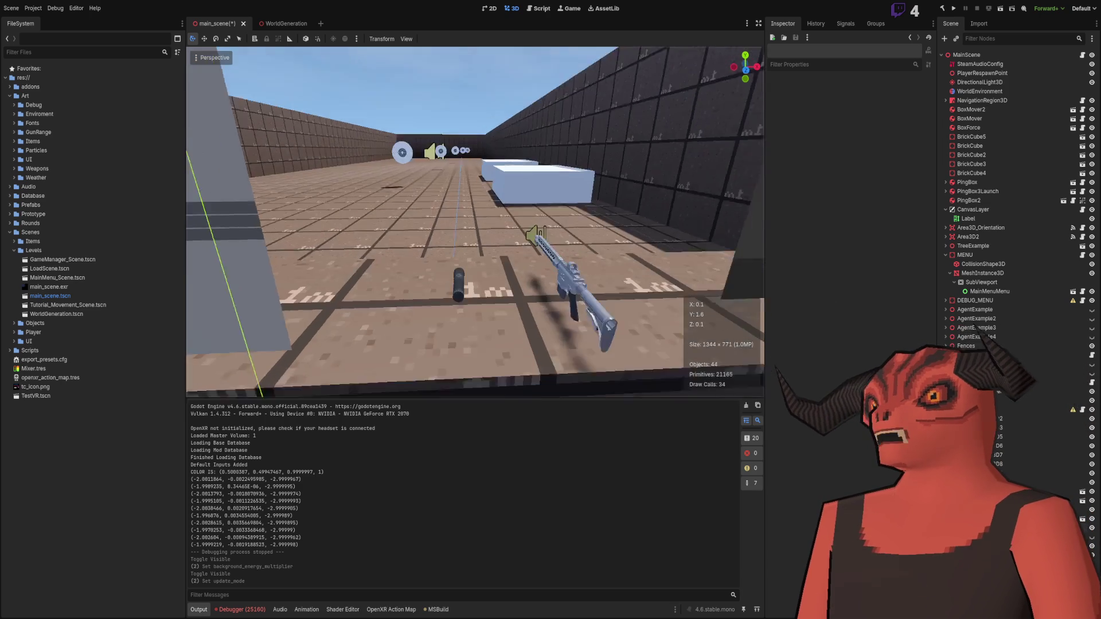
right_click(567, 177)
right_click(555, 191)
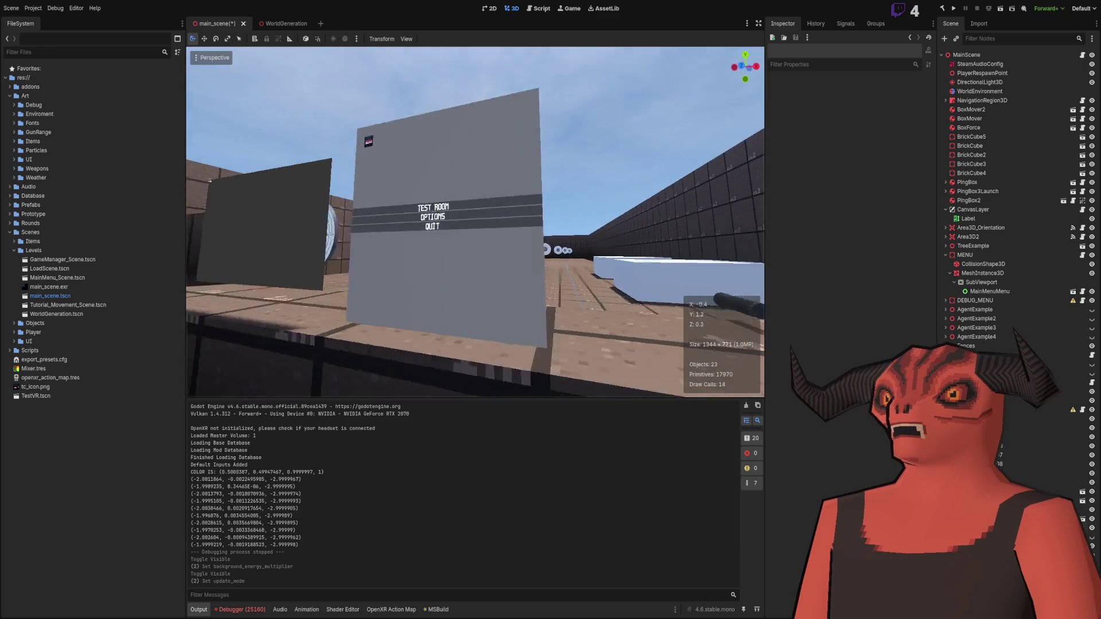
right_click(571, 257)
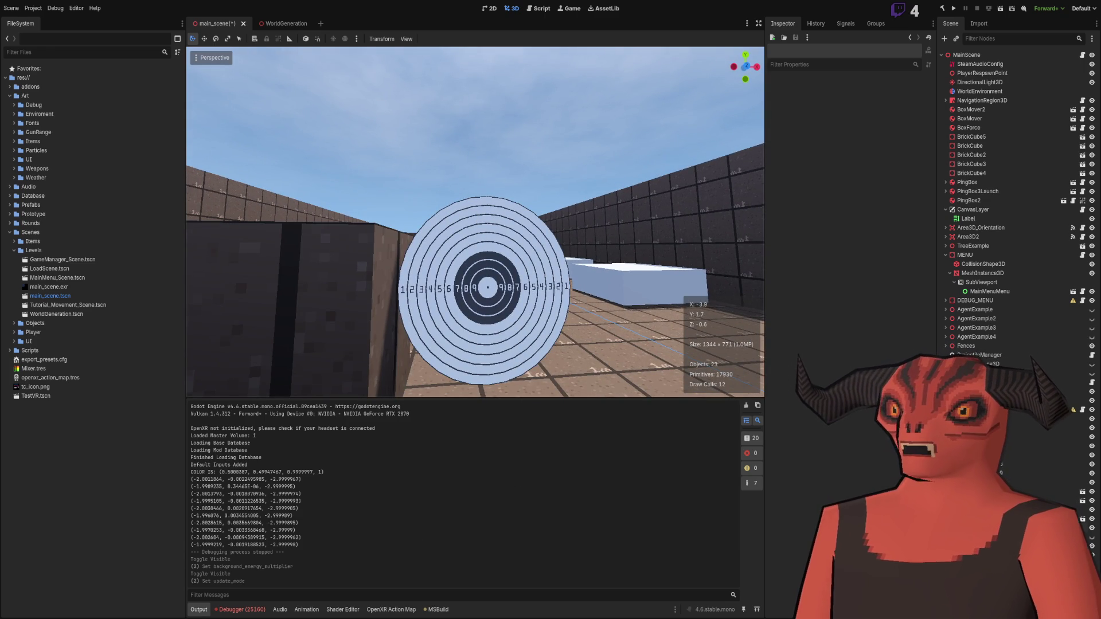
right_click(532, 268)
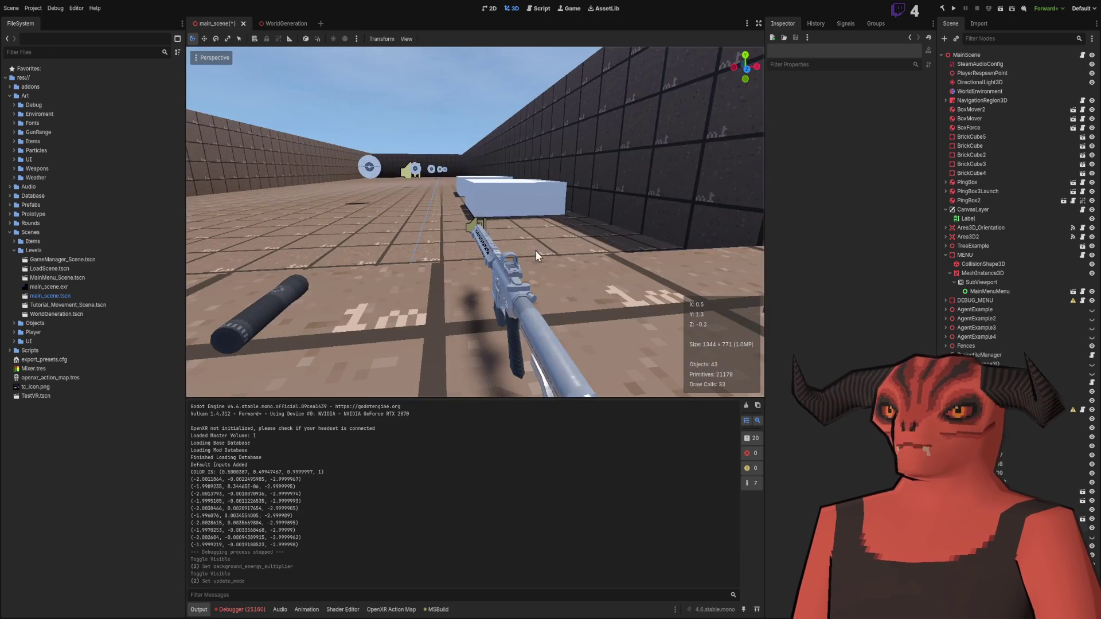
right_click(627, 56)
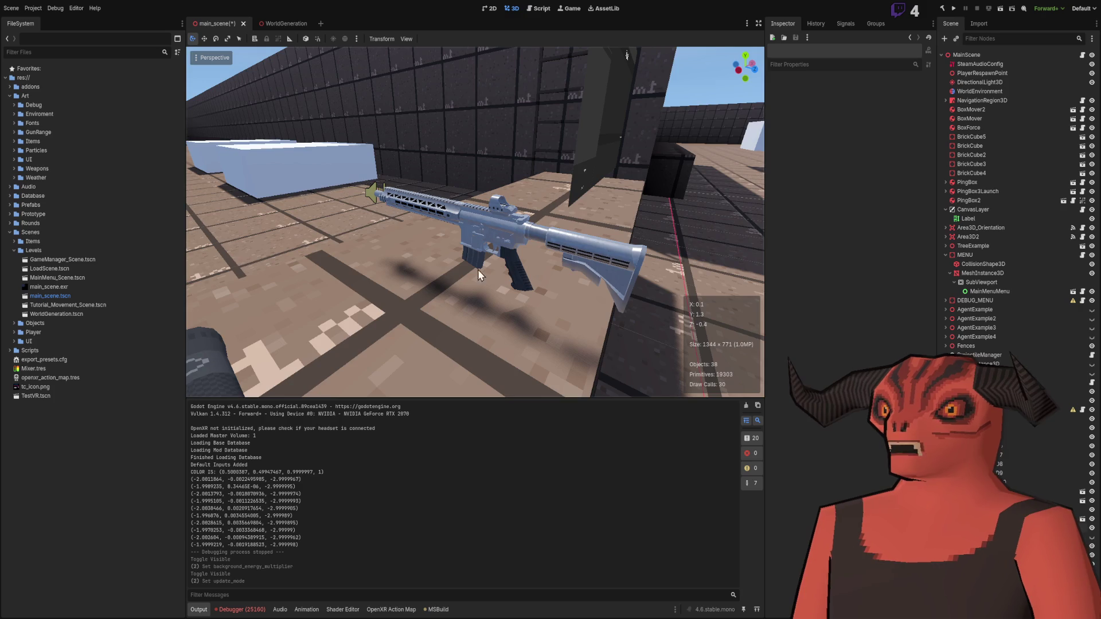
right_click(529, 285)
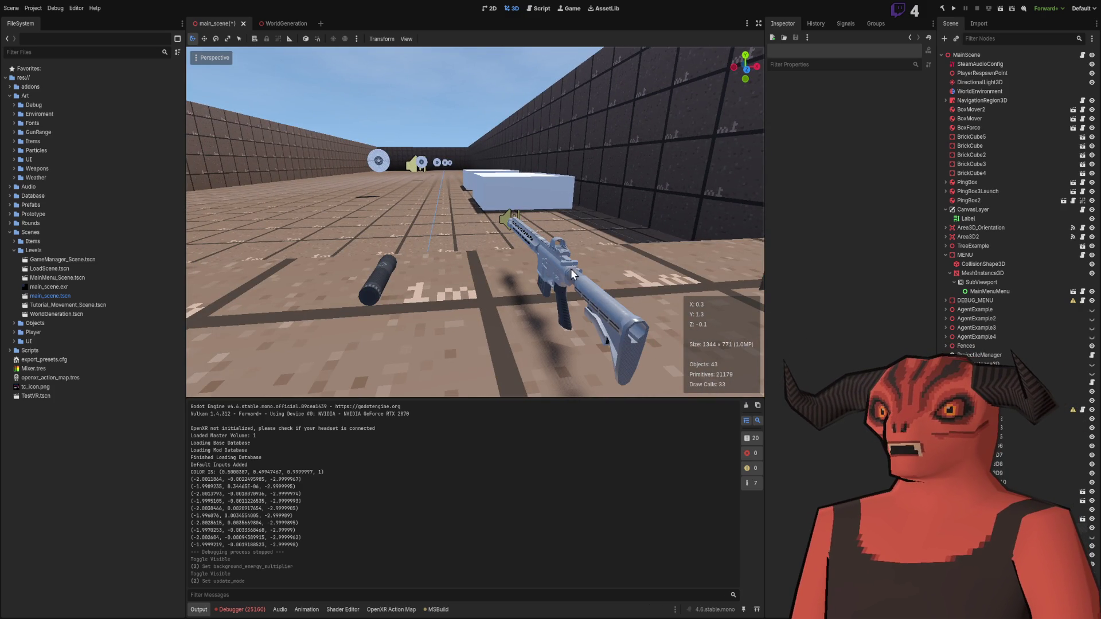
right_click(464, 255)
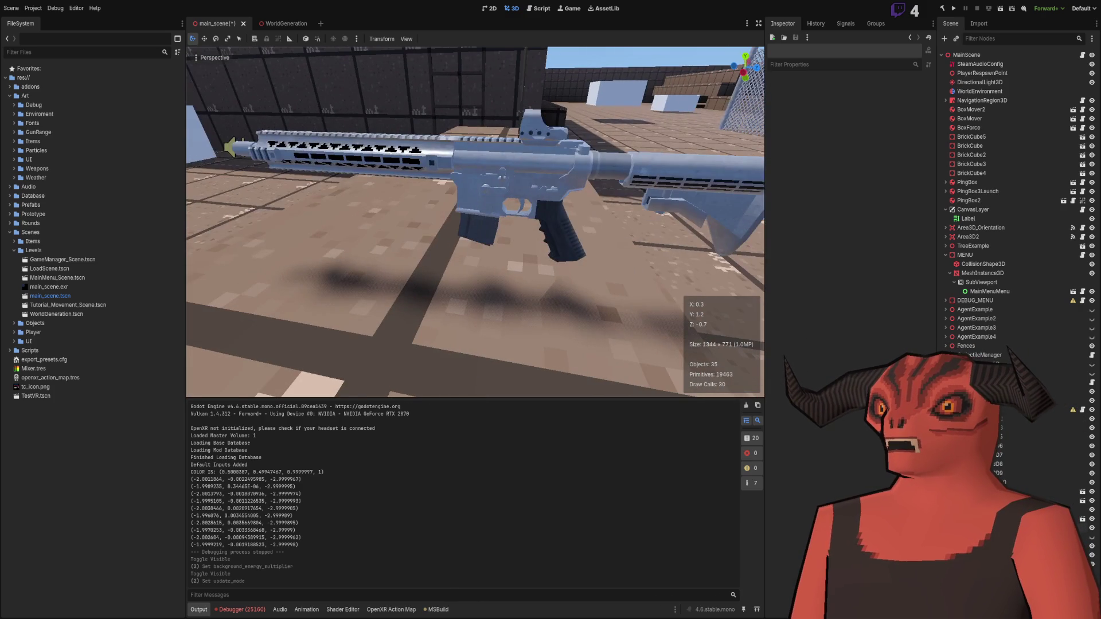
right_click(464, 240)
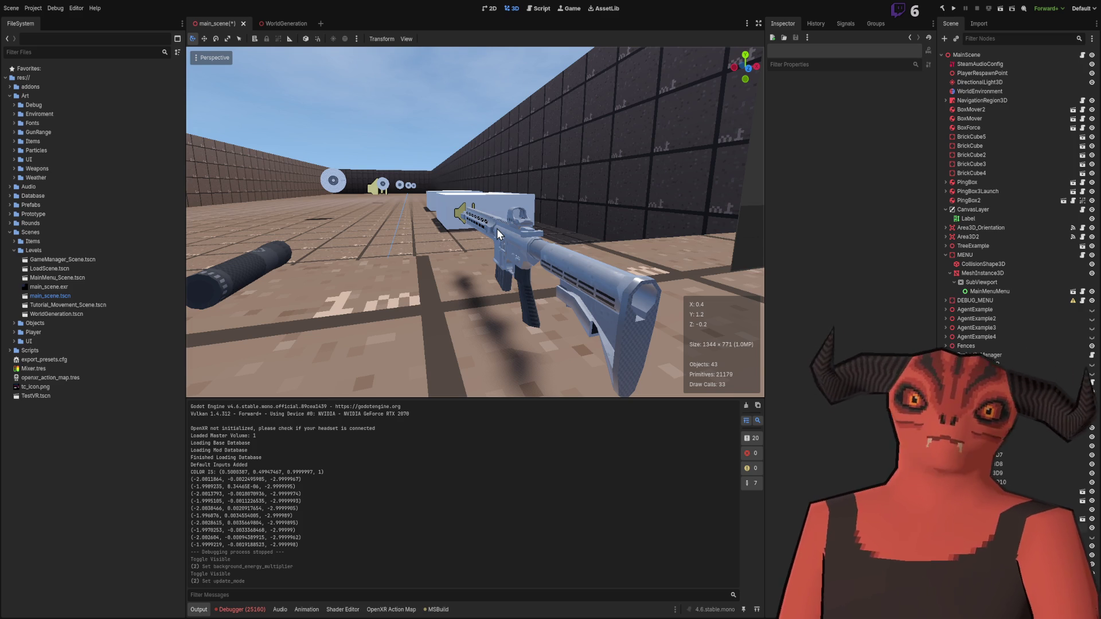
mouse_move(497, 228)
left_mouse_down()
mouse_move(505, 232)
mouse_move(441, 235)
mouse_move(500, 227)
left_mouse_up()
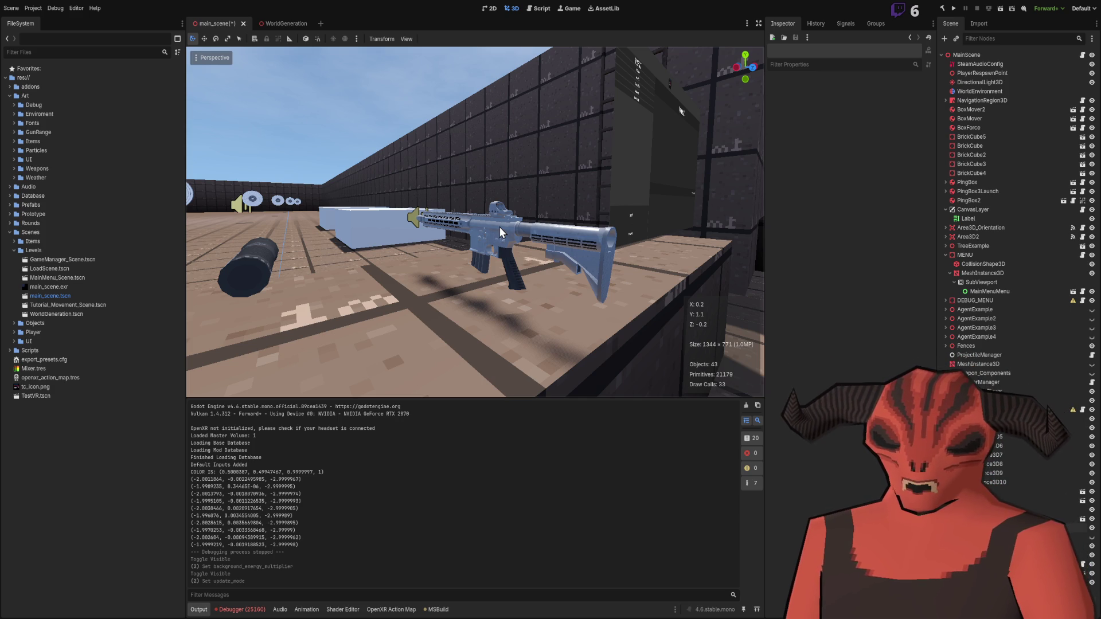
mouse_move(515, 222)
left_mouse_down()
mouse_move(421, 321)
mouse_move(409, 299)
mouse_move(425, 284)
left_mouse_up()
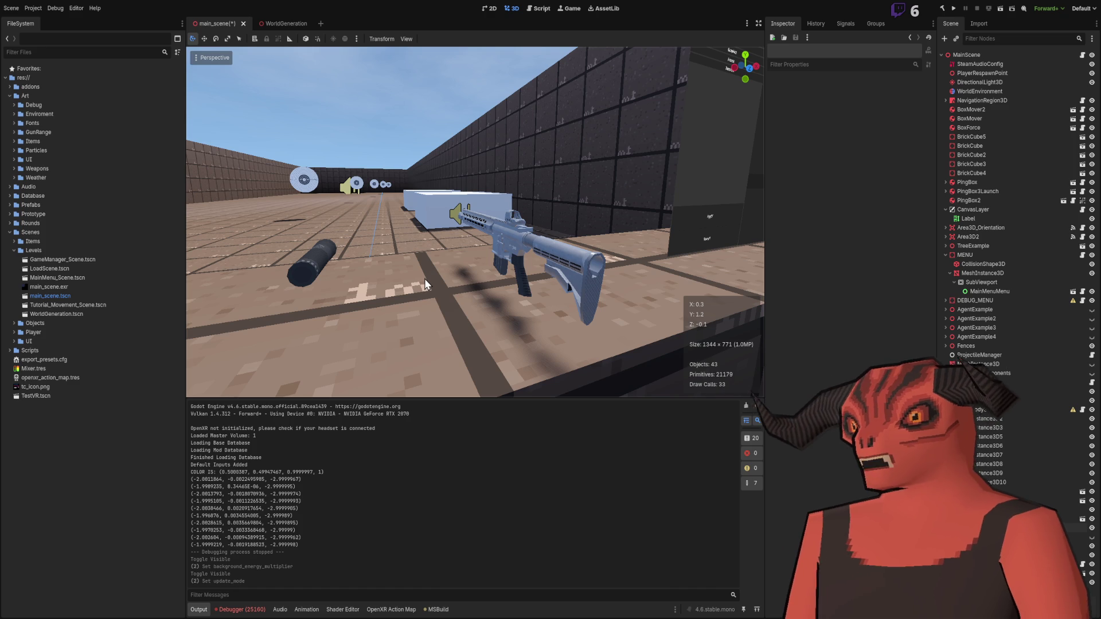
Step: Raise freelook speed and fly past the white box to the fence, then save all and run the scene
right_click(425, 284)
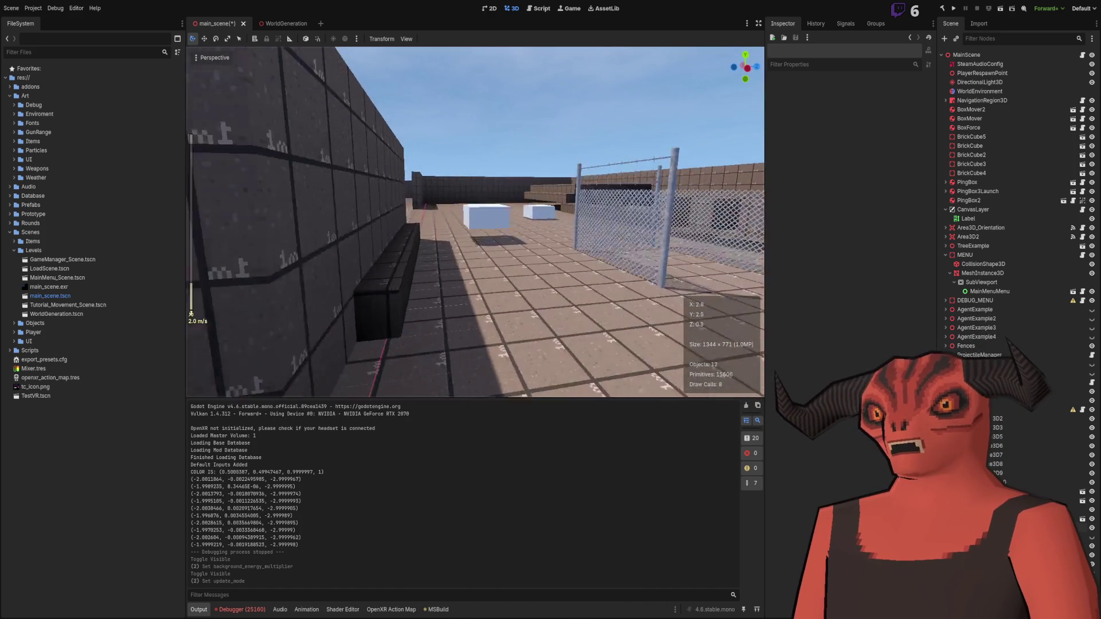
scroll(302, 247, "up", 10)
key("w")
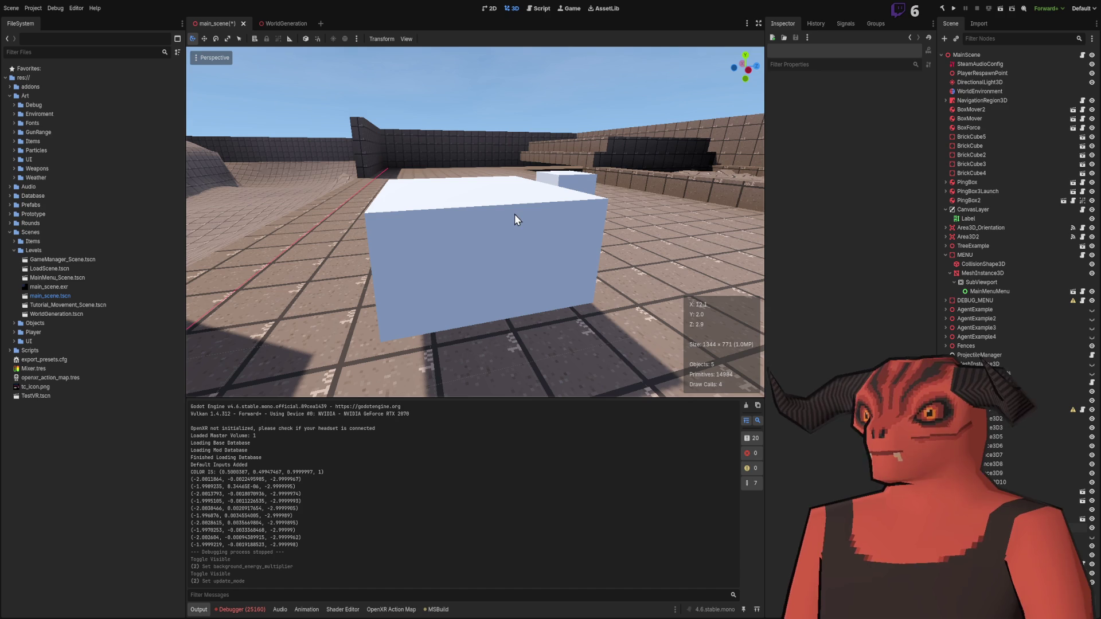
key("w")
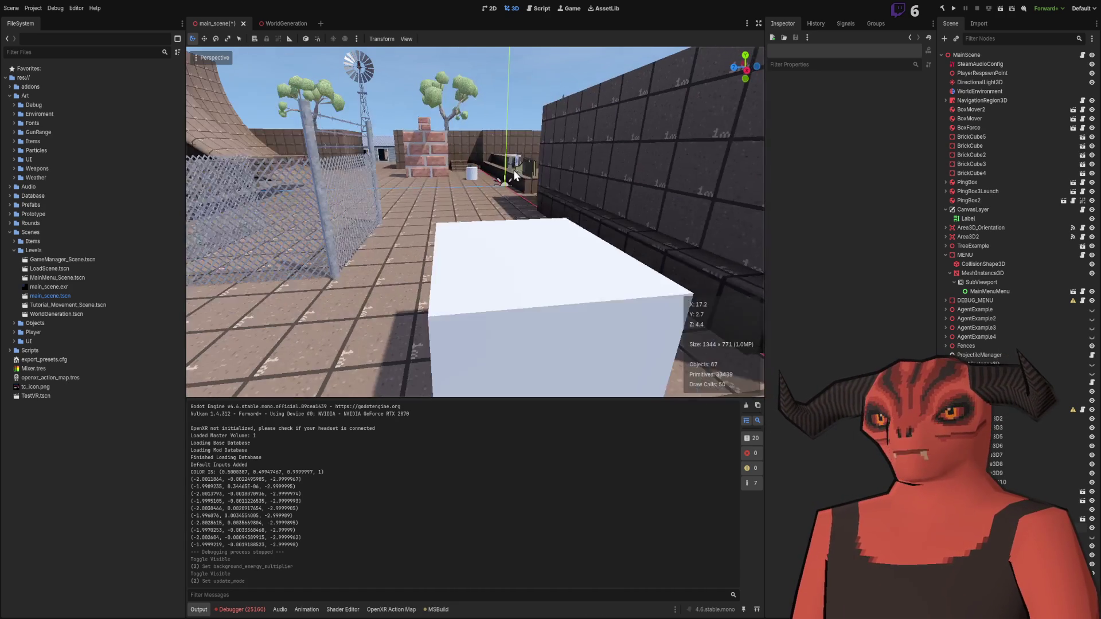
left_click(1000, 8)
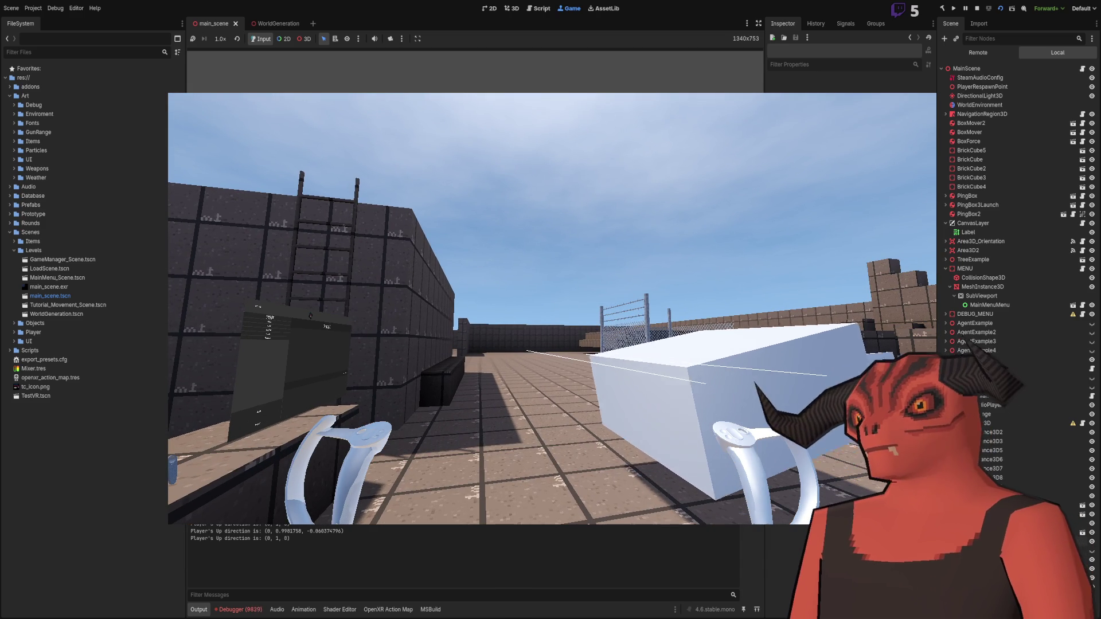
Step: End the running game, returning the editor to the white box beside the fence
left_click(977, 8)
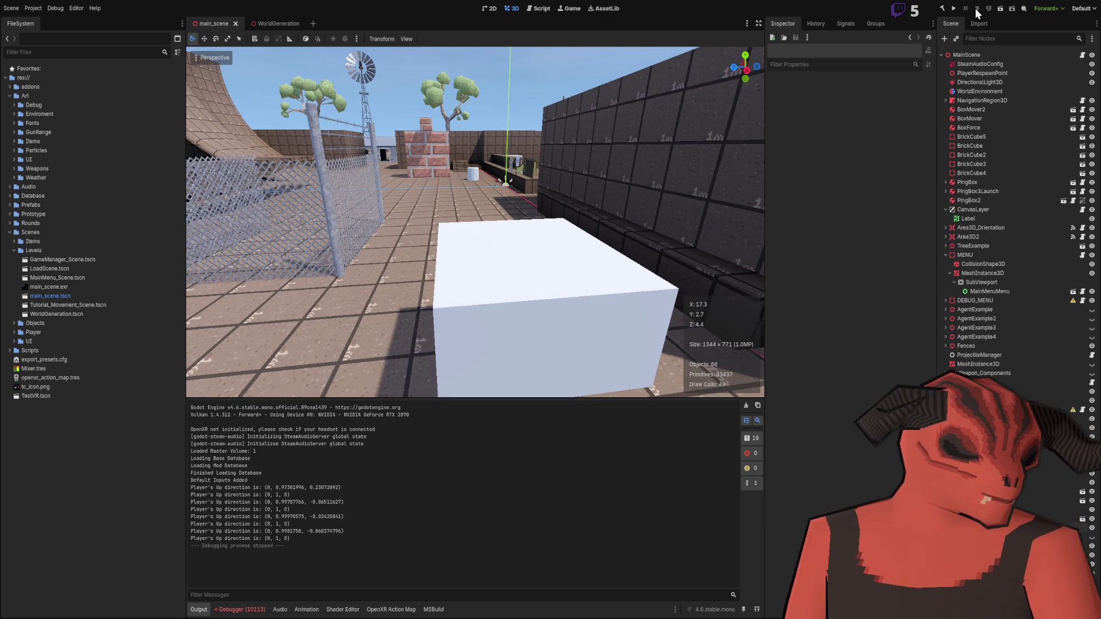
Step: Fly the camera down the walled corridor, over the fenced area, and back to the target corridor
mouse_move(474, 222)
left_mouse_down()
mouse_move(458, 222)
mouse_move(516, 226)
mouse_move(488, 220)
mouse_move(499, 223)
left_mouse_up()
mouse_move(516, 184)
left_mouse_down()
mouse_move(524, 175)
mouse_move(550, 311)
left_mouse_up()
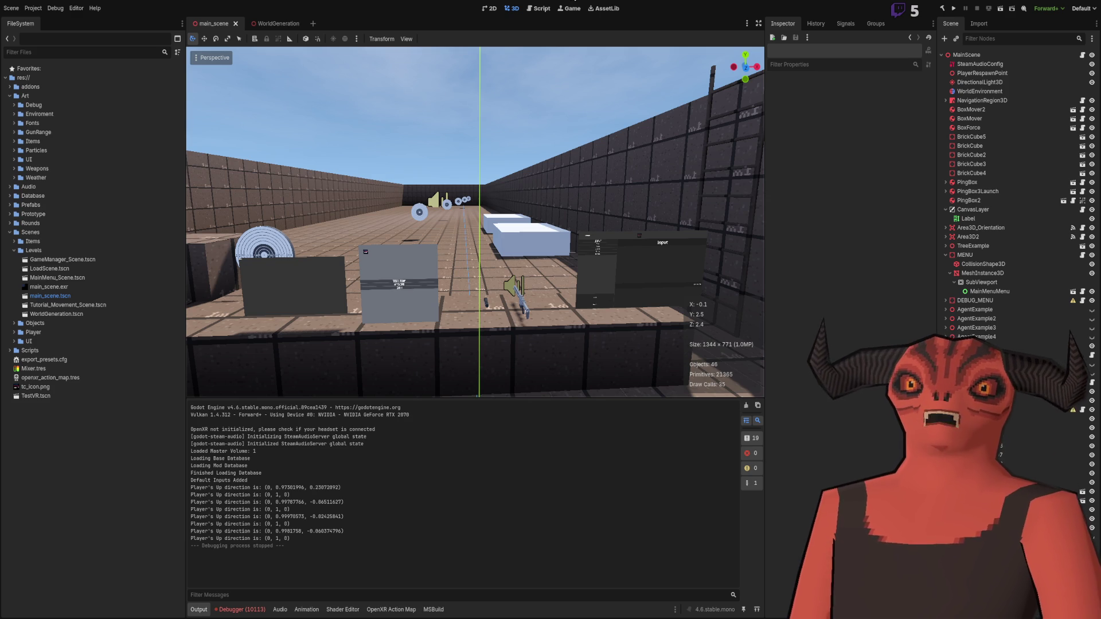
key("w")
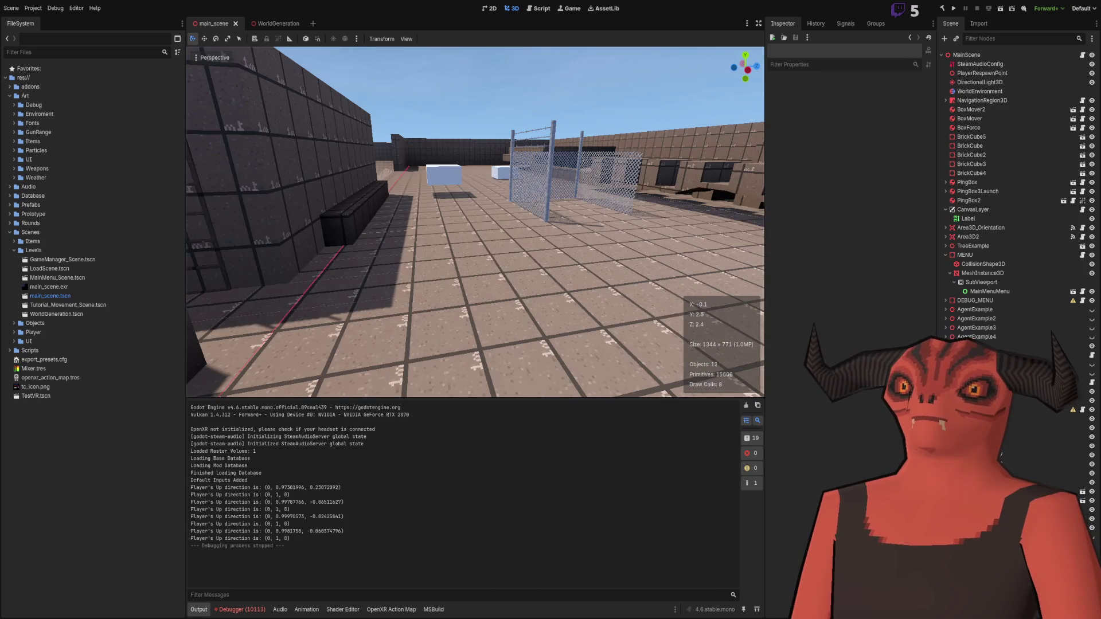
key("w")
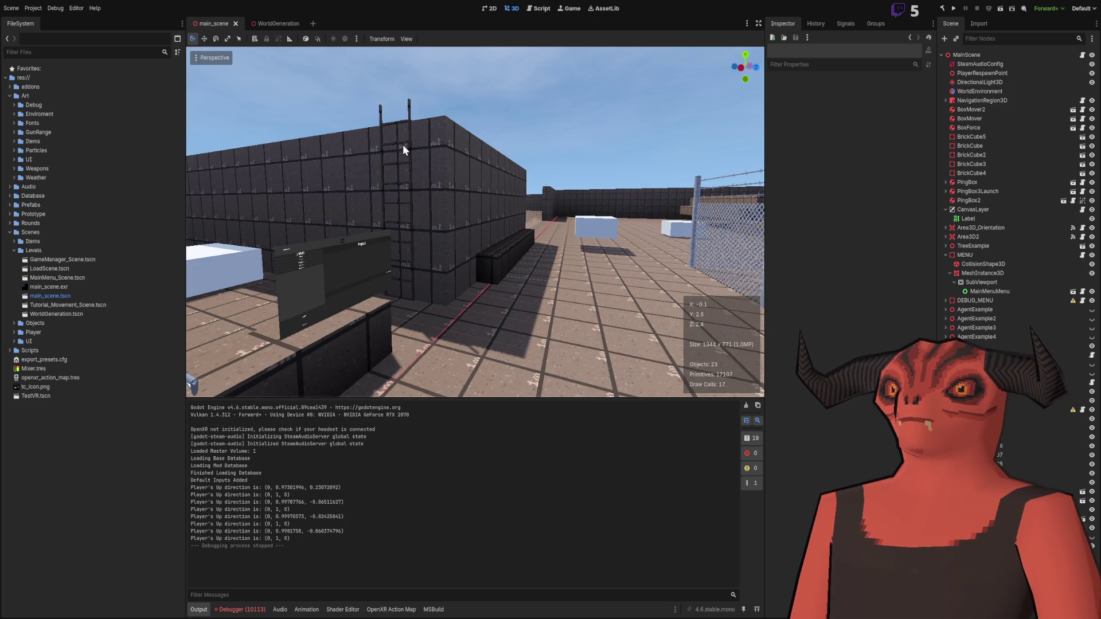
key("w")
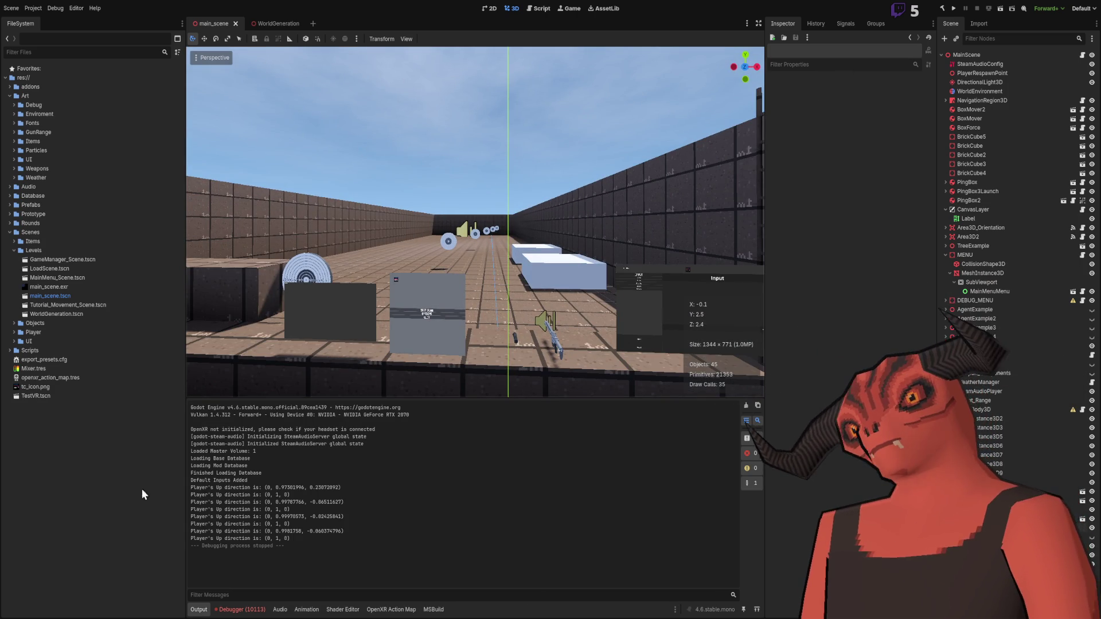
Step: Collapse Levels and Scenes, toggle Art, and expand Database to list AR-15_Stock.tres
left_click(13, 250)
left_click(9, 233)
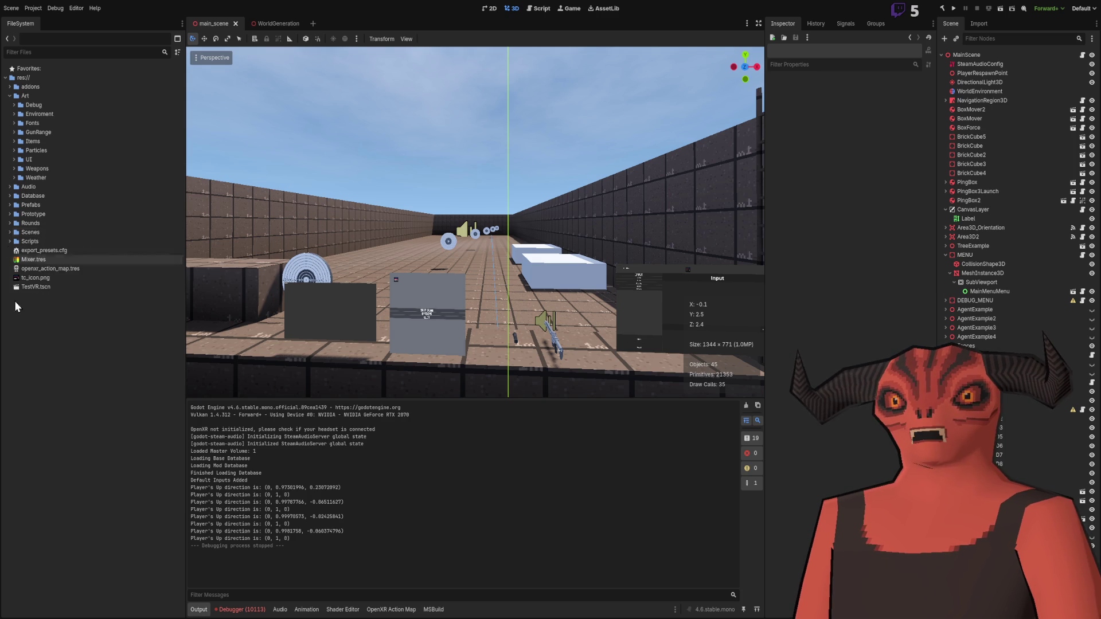
left_click(10, 96)
left_click(10, 96)
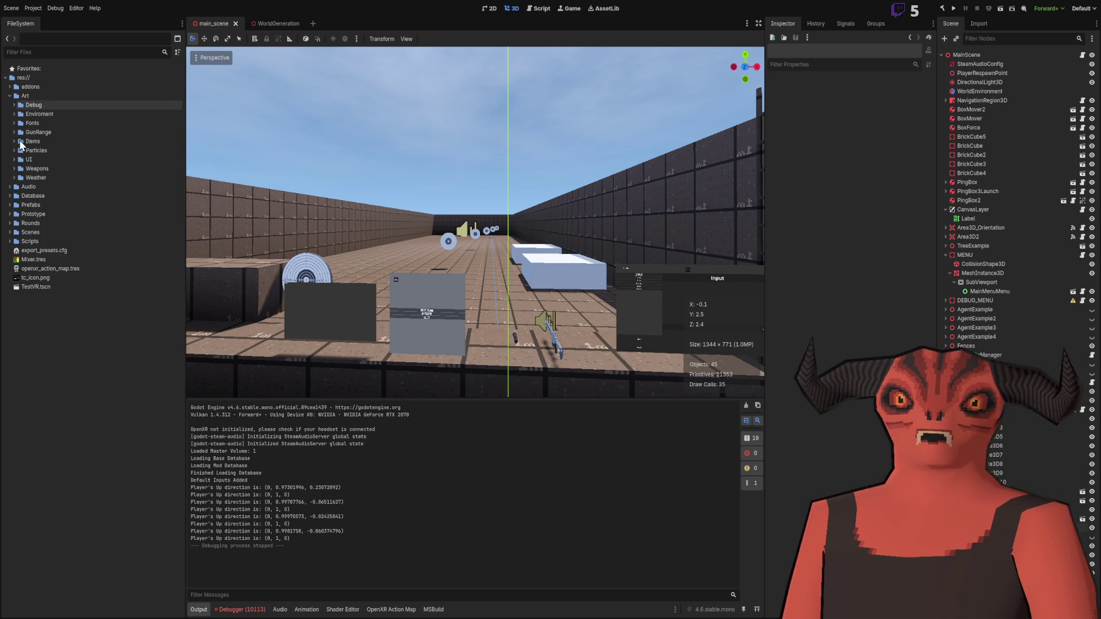
left_click(10, 196)
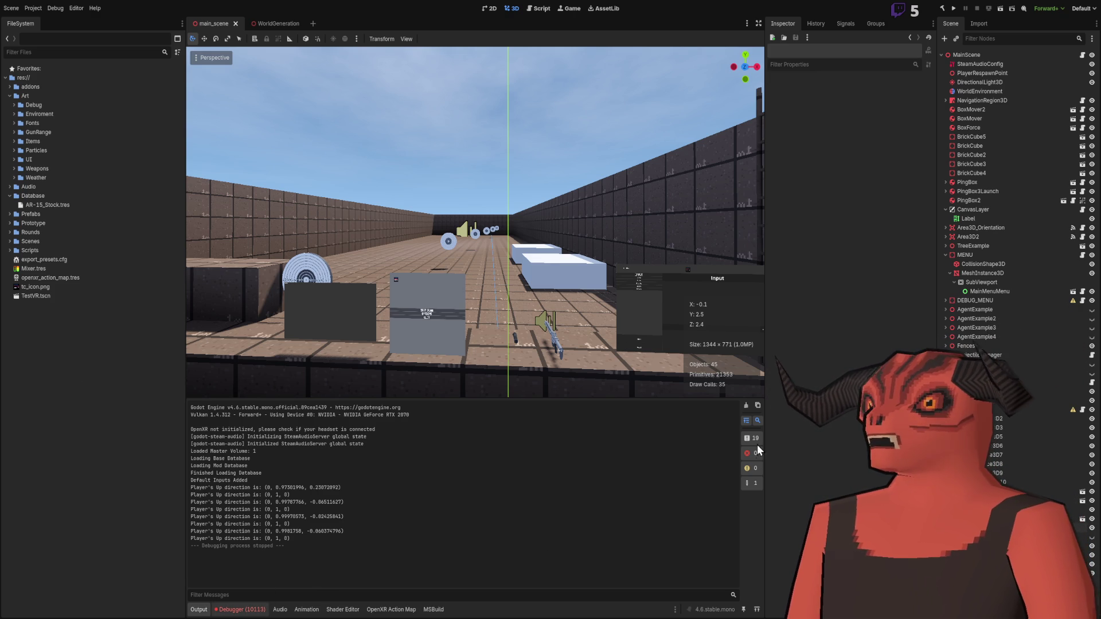
Step: Clear the Debugger's Errors list, then switch the bottom panel back to Output
left_click(245, 611)
left_click(199, 610)
left_click(241, 609)
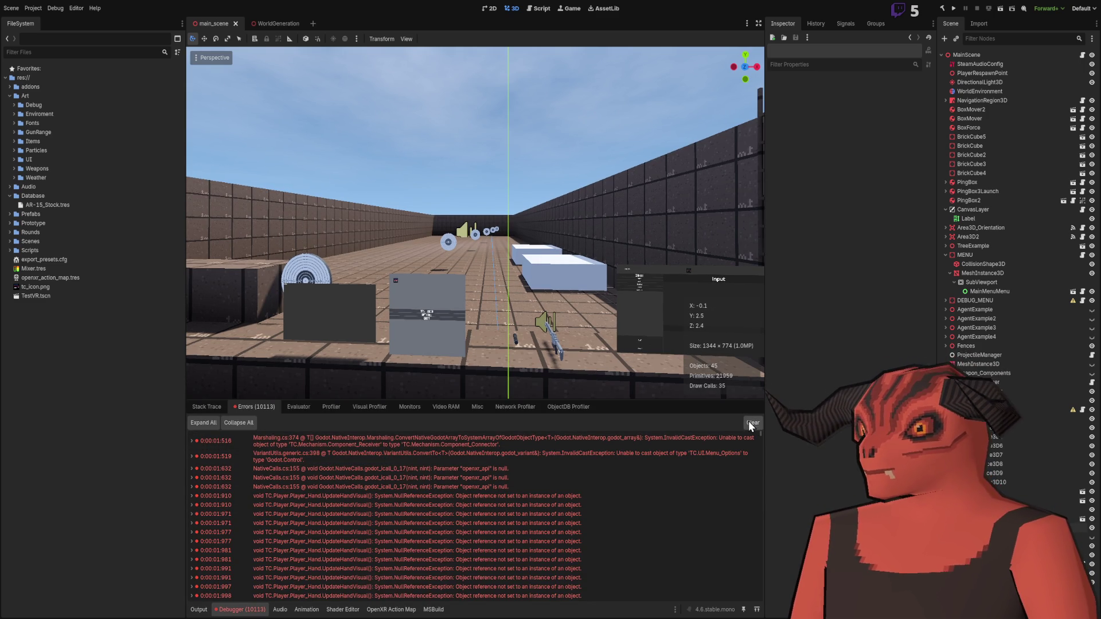
left_click(199, 610)
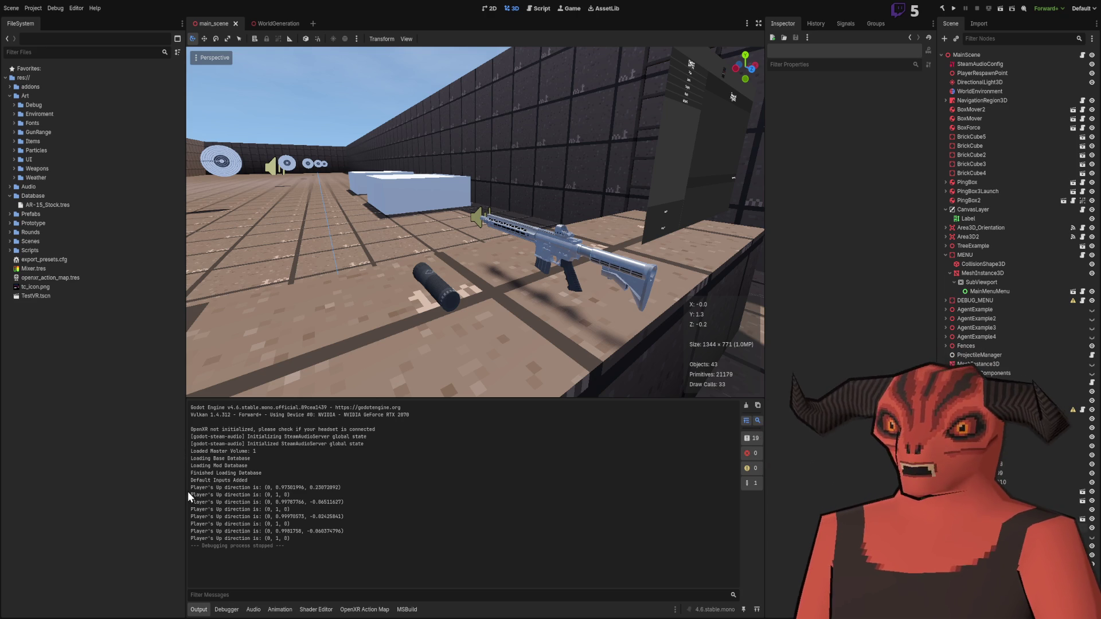
Step: Turn the view toward the rifle and collapse Art and Audio, leaving Database open to show AR-15_Stock.tres
left_click_drag(402, 284, 464, 324)
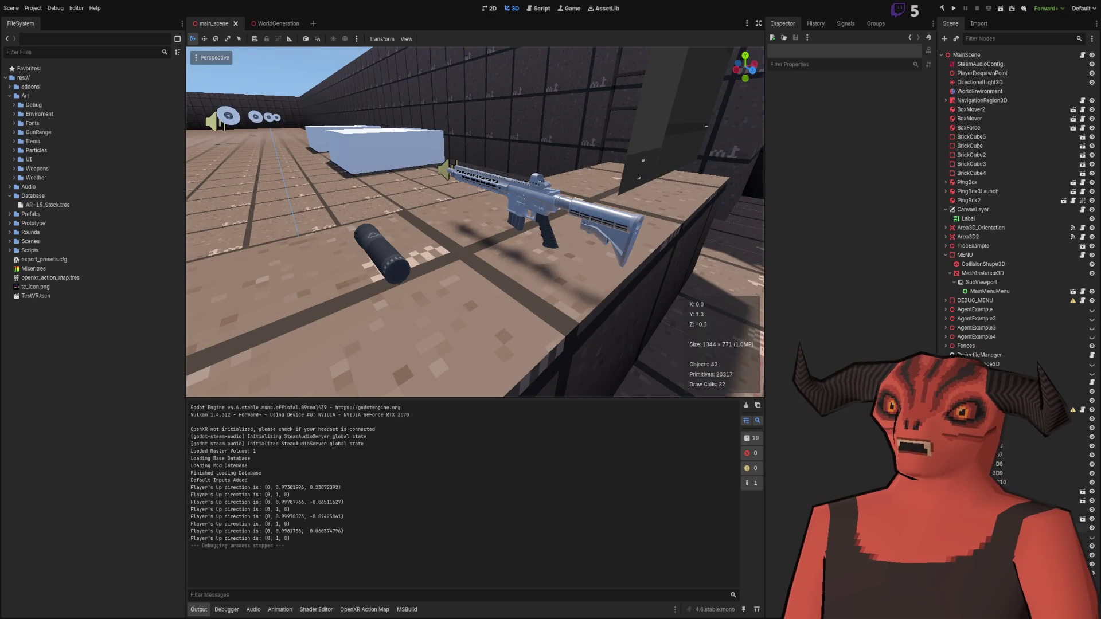
left_click(11, 97)
left_click(10, 114)
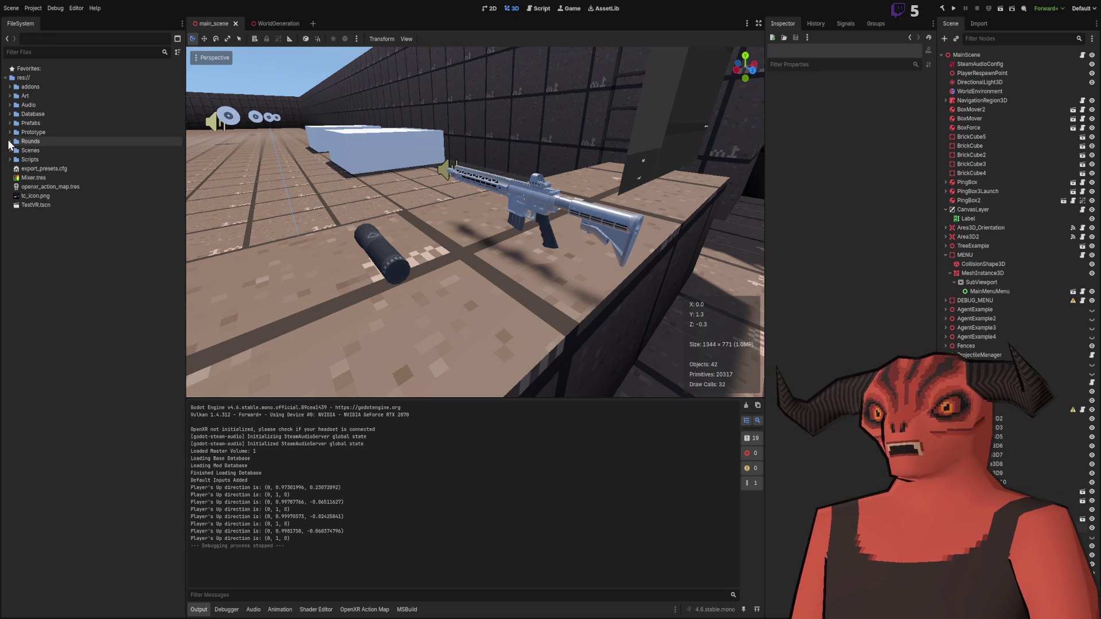
left_click(10, 115)
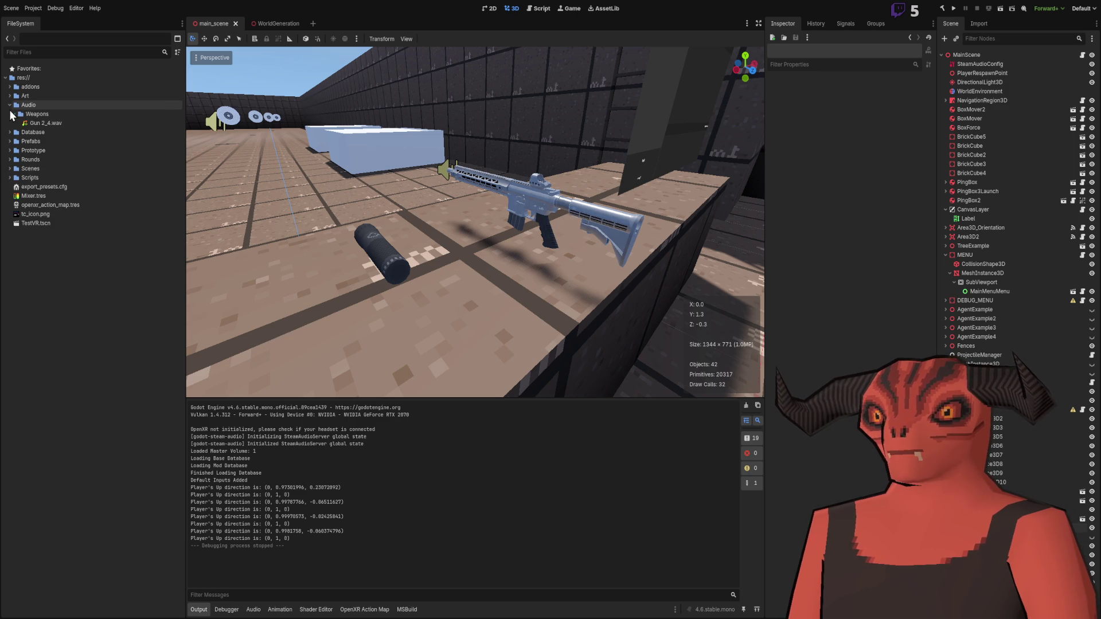
left_click(10, 114)
left_click(9, 115)
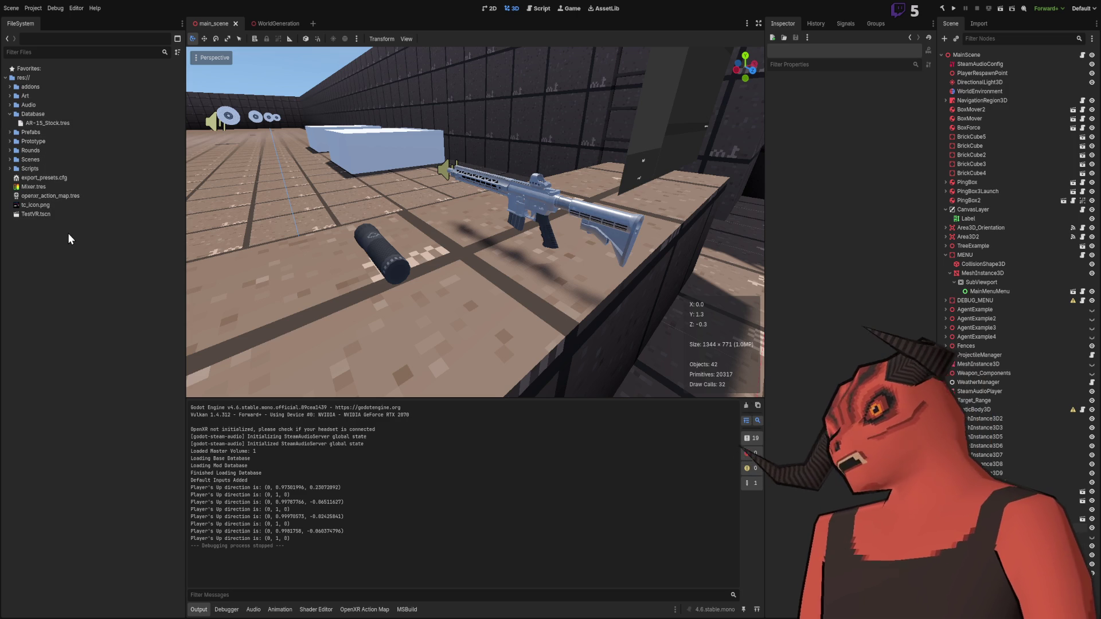
Step: Inspect AR-15_Stock.tres properties, then collapse Database and expand Prefabs > AR15
left_click(36, 123)
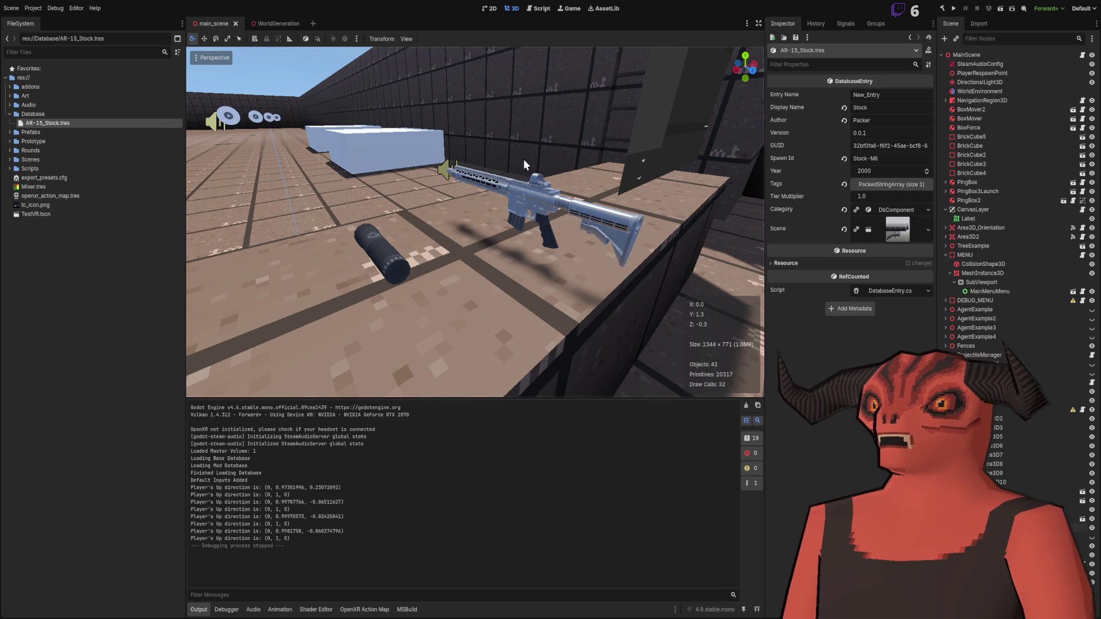
left_click(86, 321)
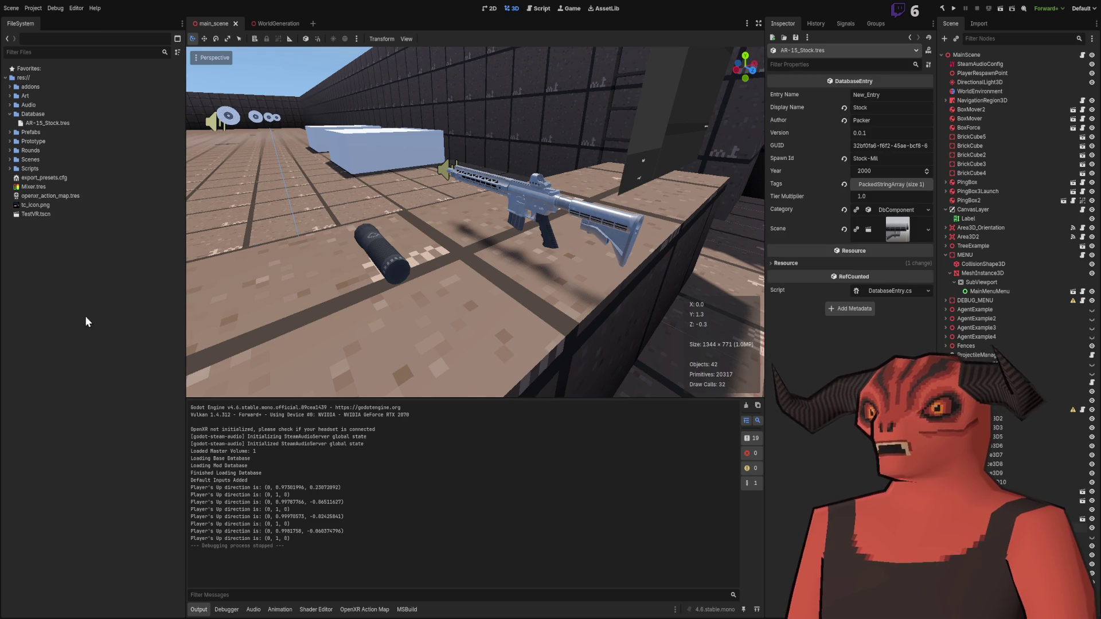
left_click(10, 133)
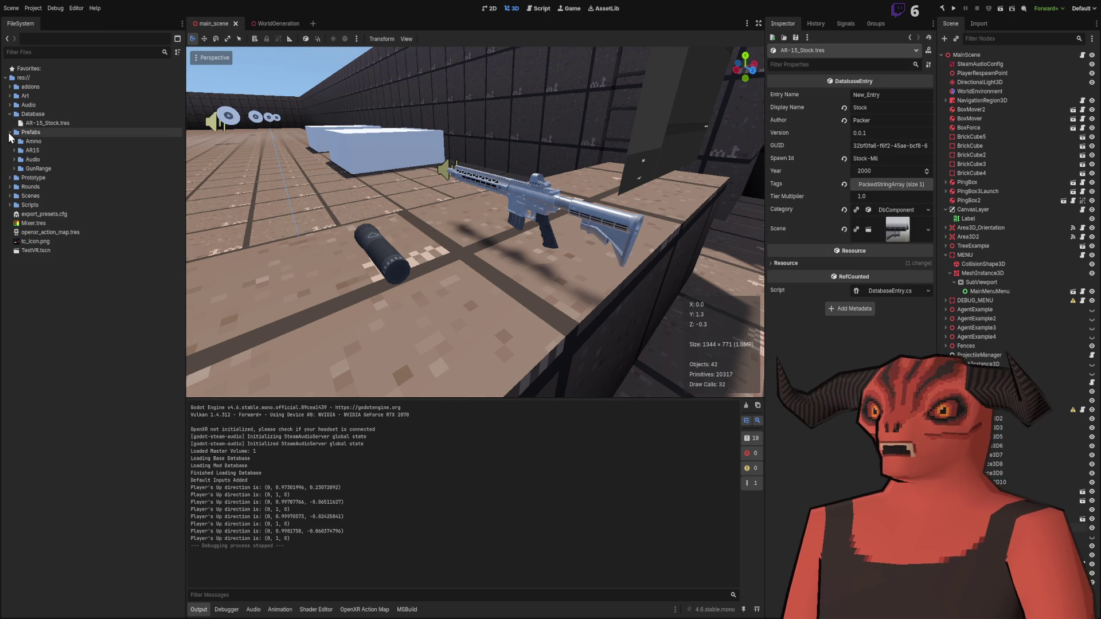
left_click(9, 114)
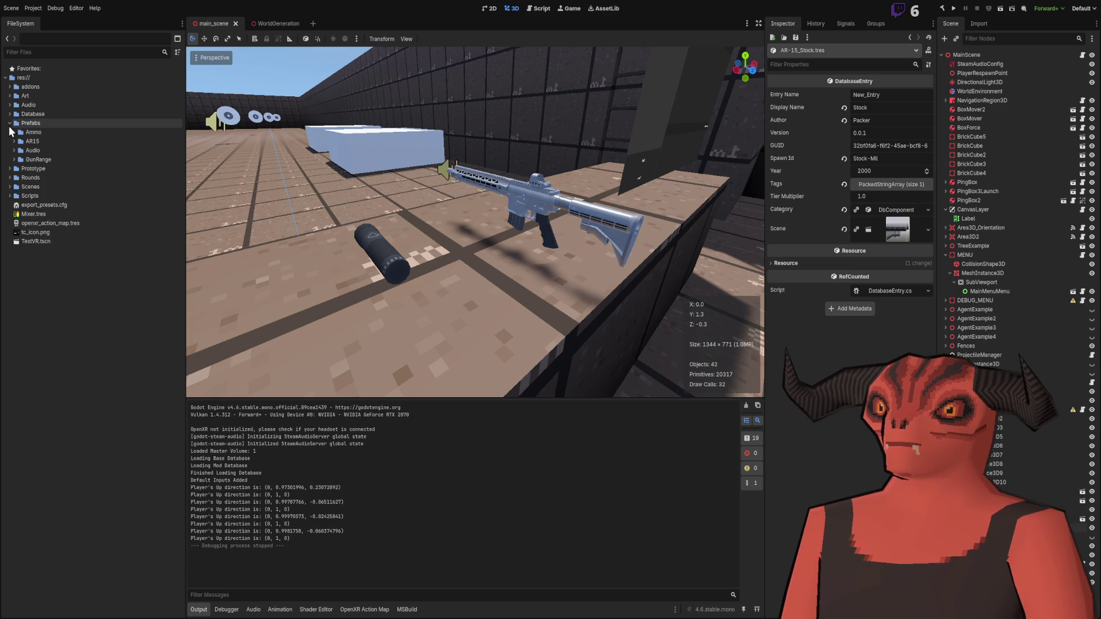
left_click(13, 141)
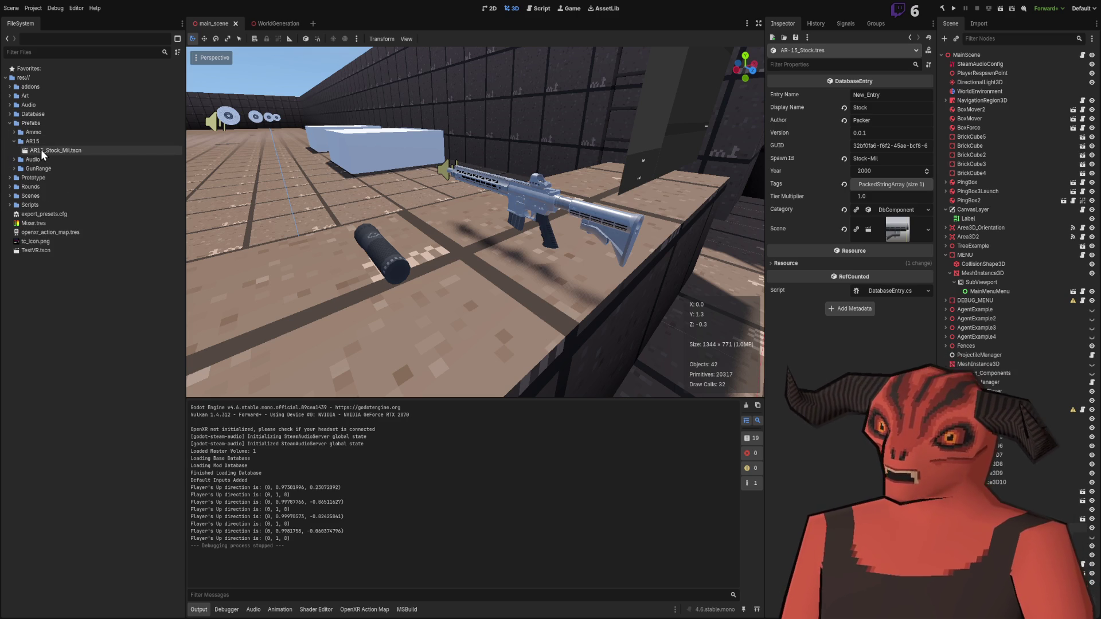
Step: Preview AR15_Stock_Mil.tscn, then close it and the WorldGeneration scene tab
double_click(42, 149)
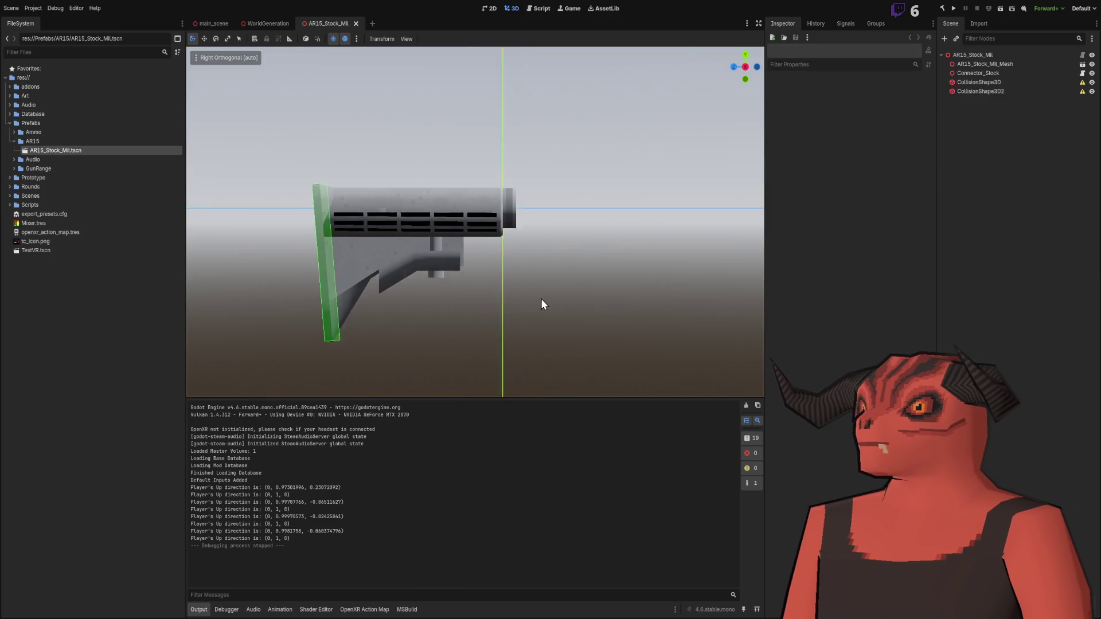
left_click(355, 23)
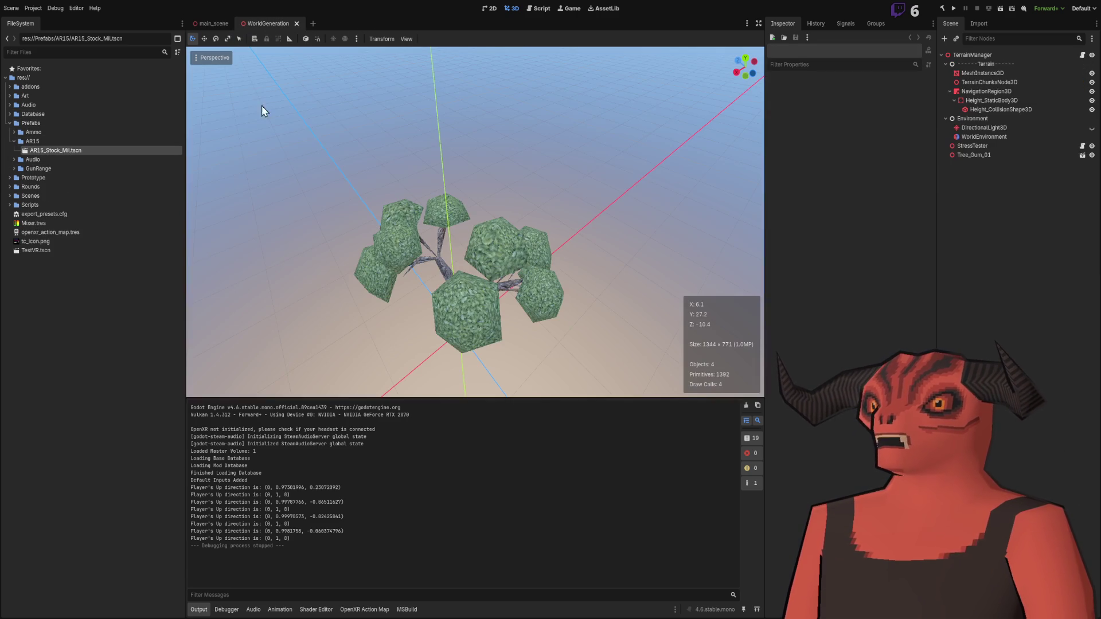
left_click(296, 24)
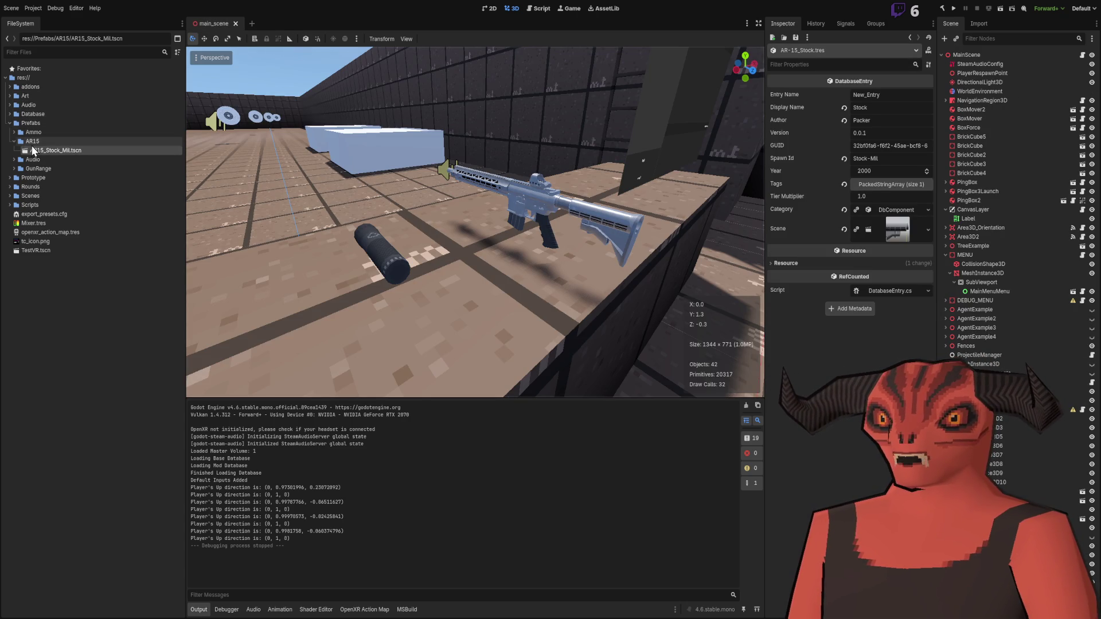
key("alt+Tab")
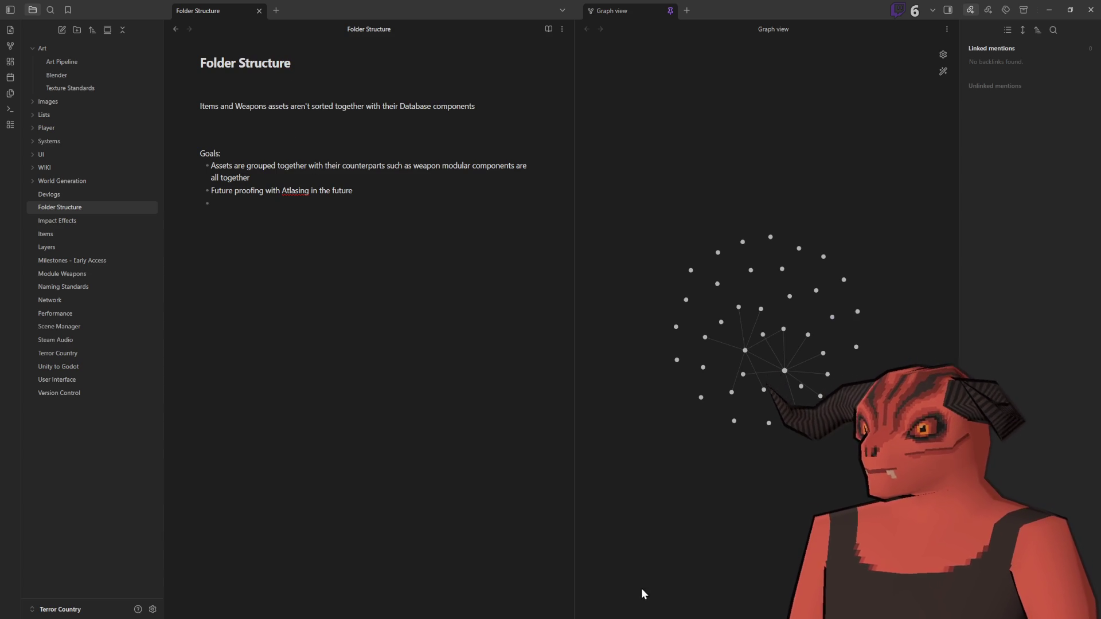
Step: Turn 'Goals:' into a level-2 heading with ## in the Folder Structure note
left_click_drag(231, 153, 182, 160)
left_click(203, 155)
type("##")
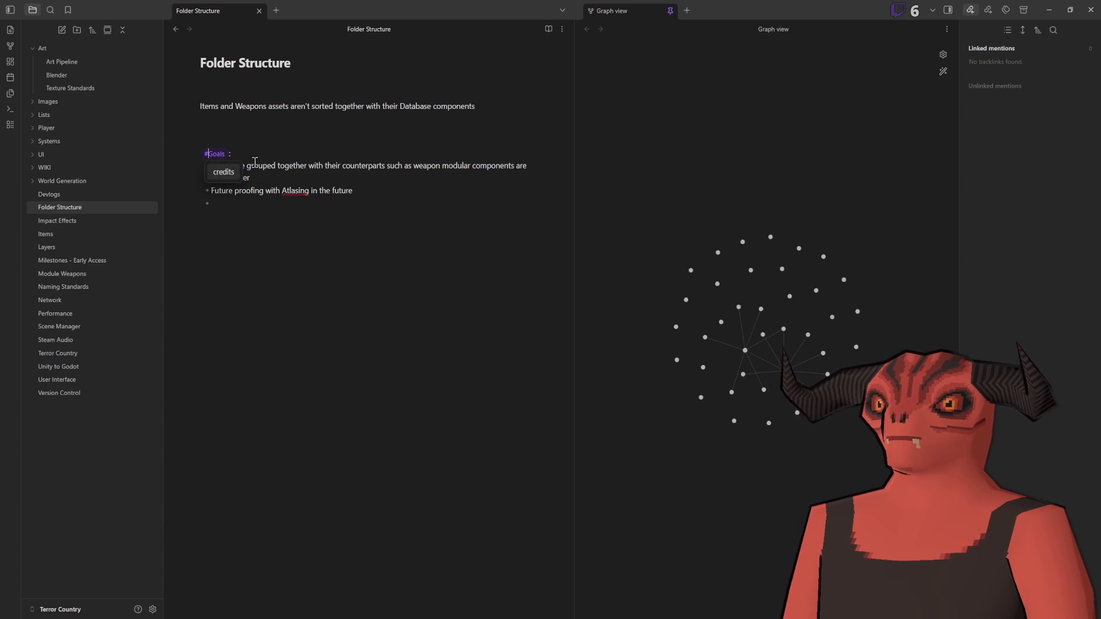
left_click(312, 245)
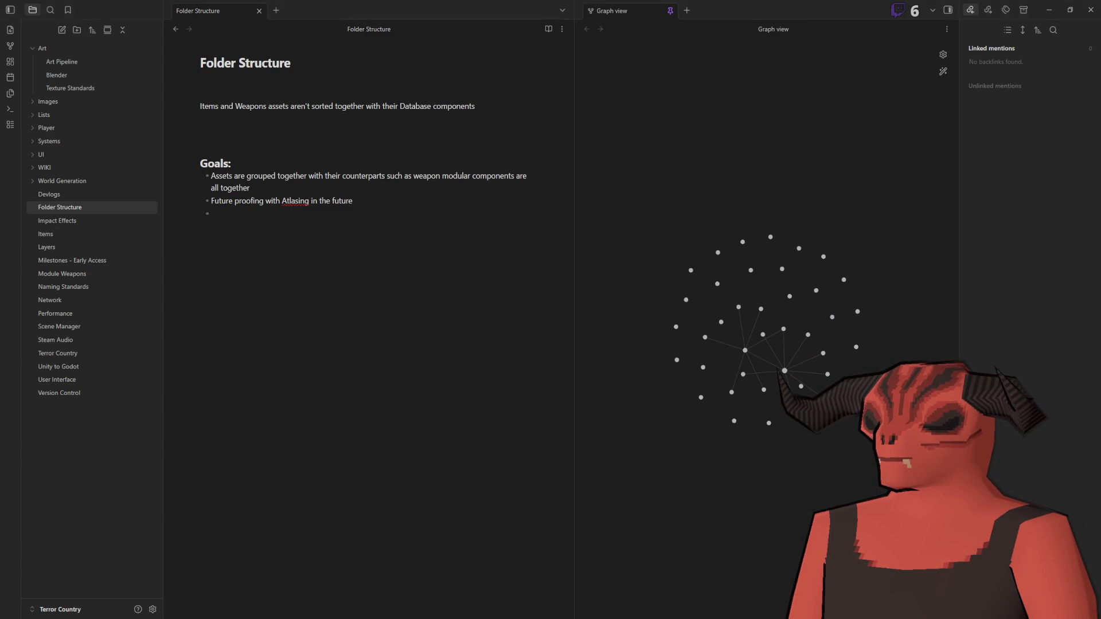
Step: Check the Prototype folder in Godot, then finish the 'Prefabs Vs Scenes' definitions goal
key("alt+Tab")
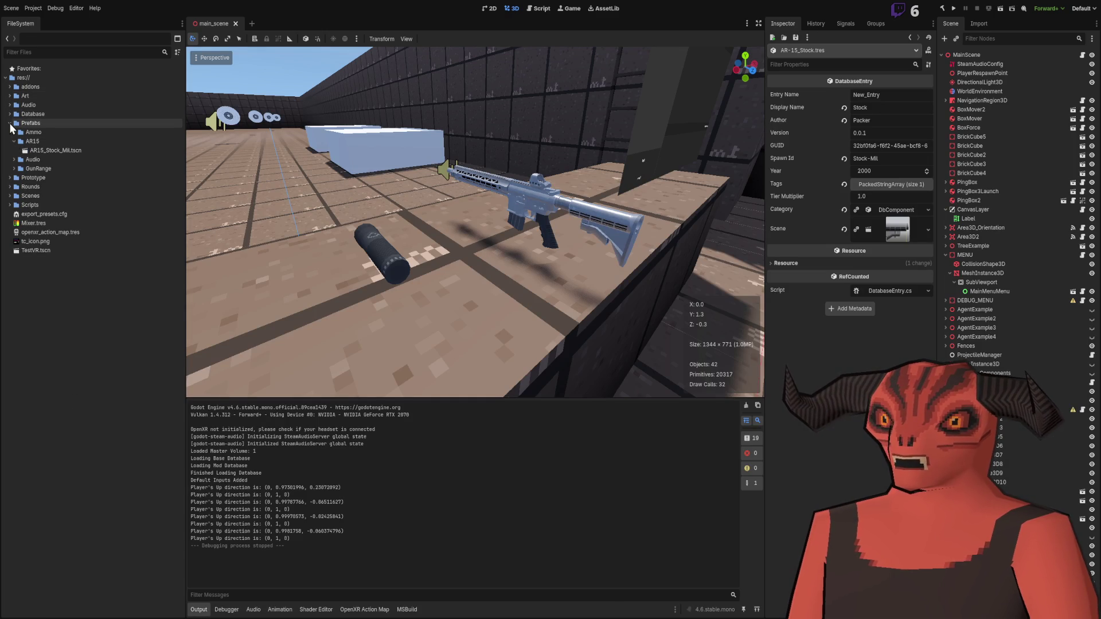
left_click(10, 178)
left_click(10, 178)
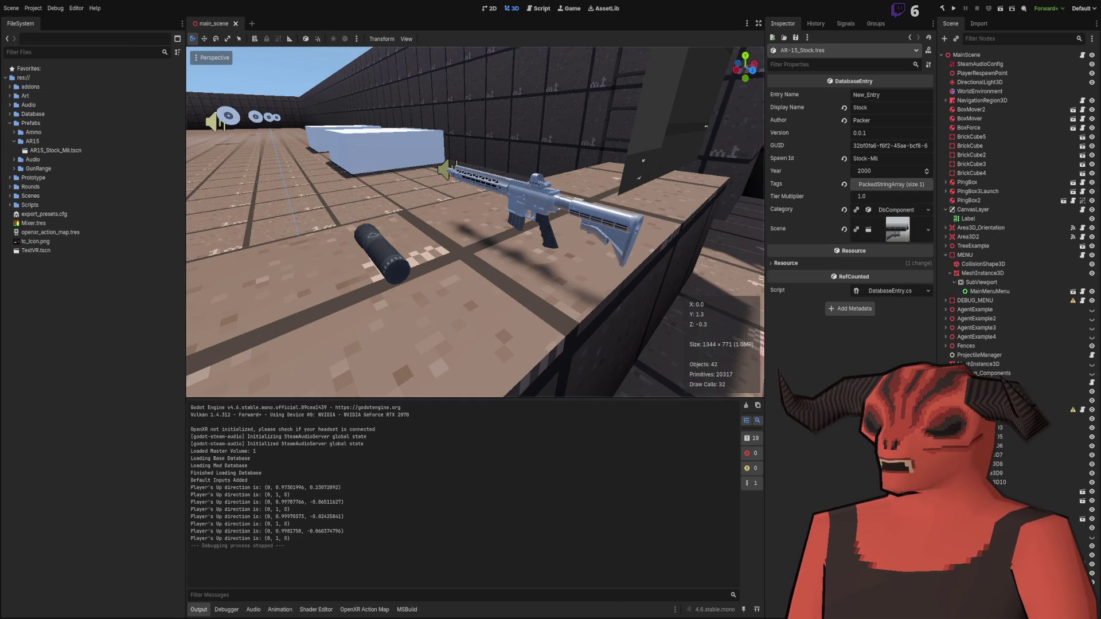
key("alt+Tab")
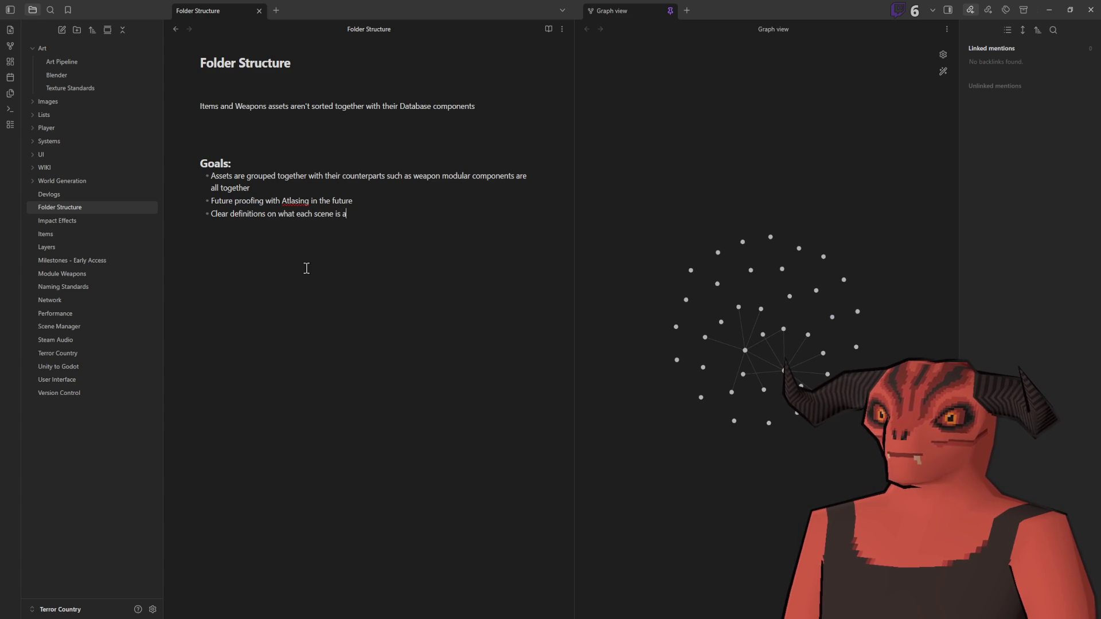
type("ents - Prefabs Vs Scenes")
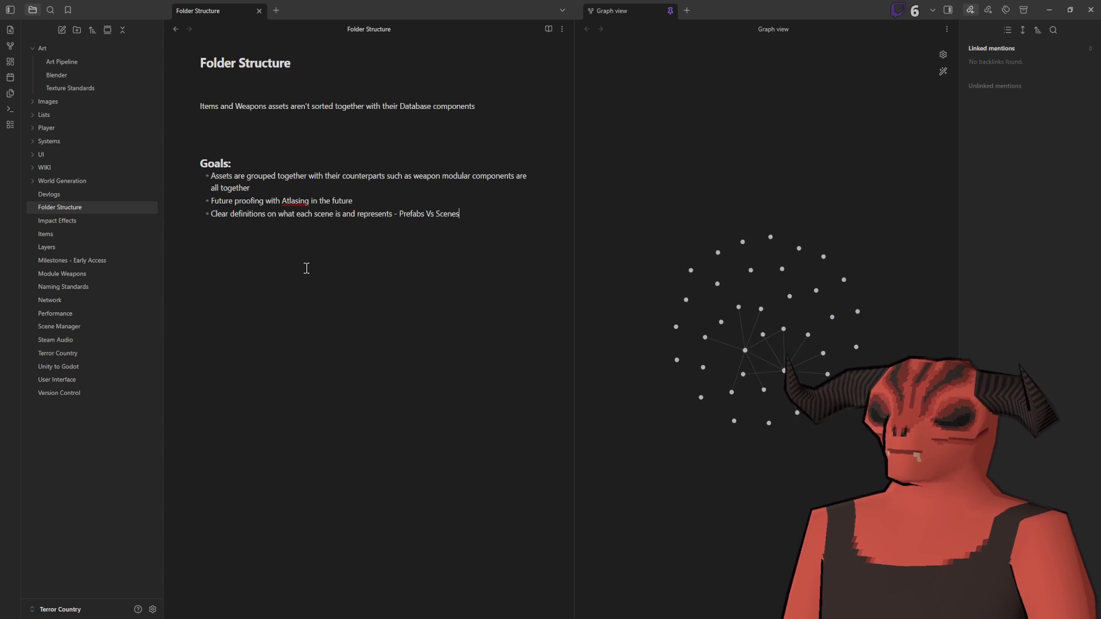
key("Return")
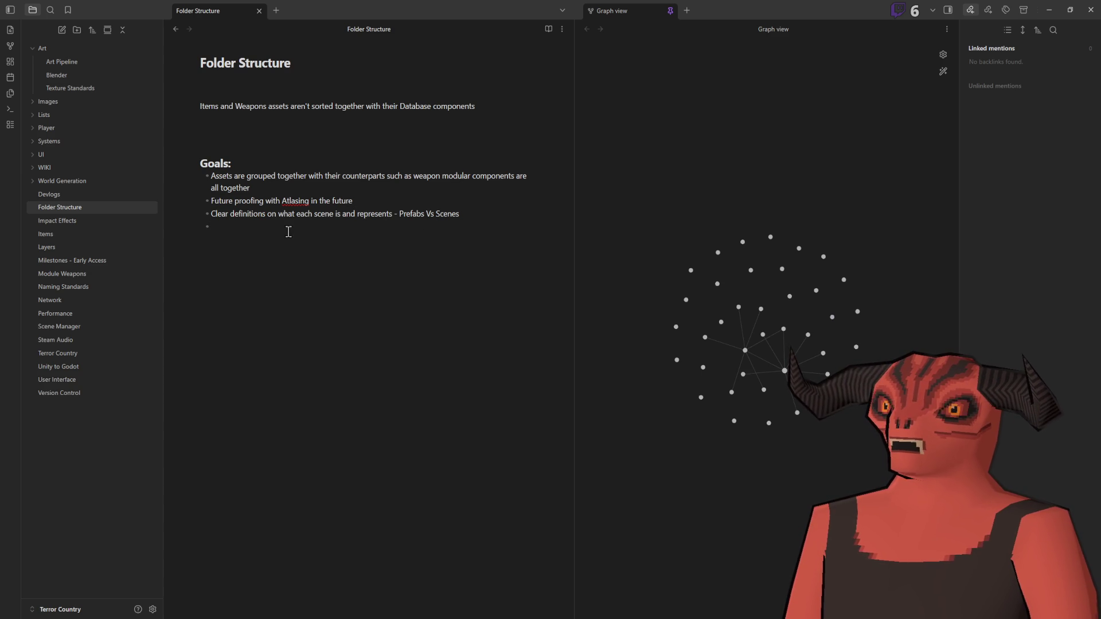
key("alt+Tab")
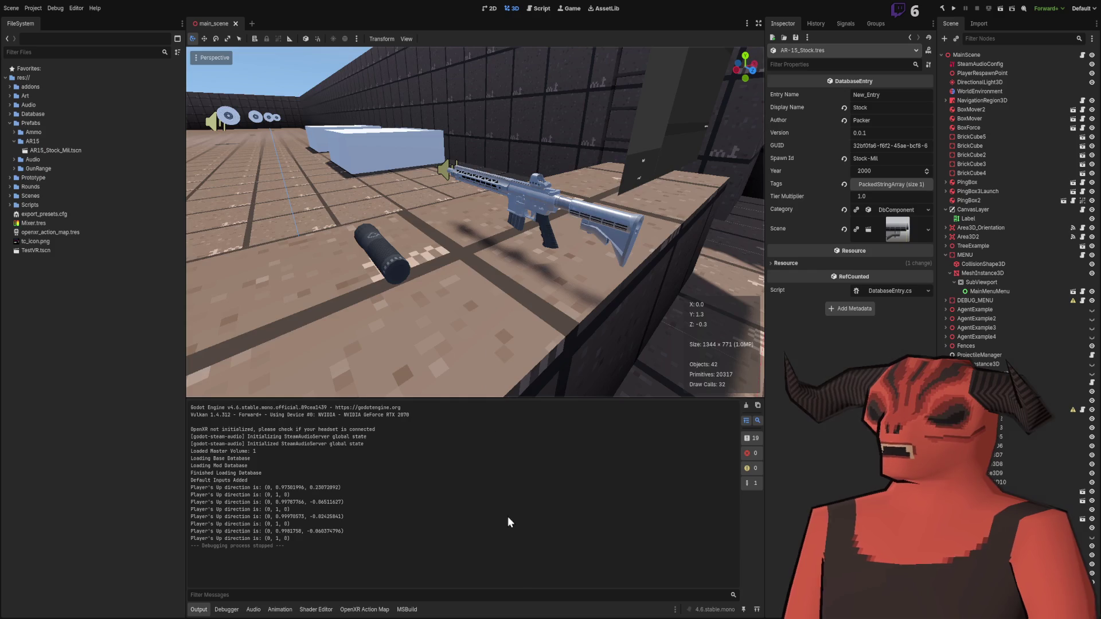
Step: Orbit the view around the rifle and level it toward the targets
left_click_drag(476, 269, 245, 229)
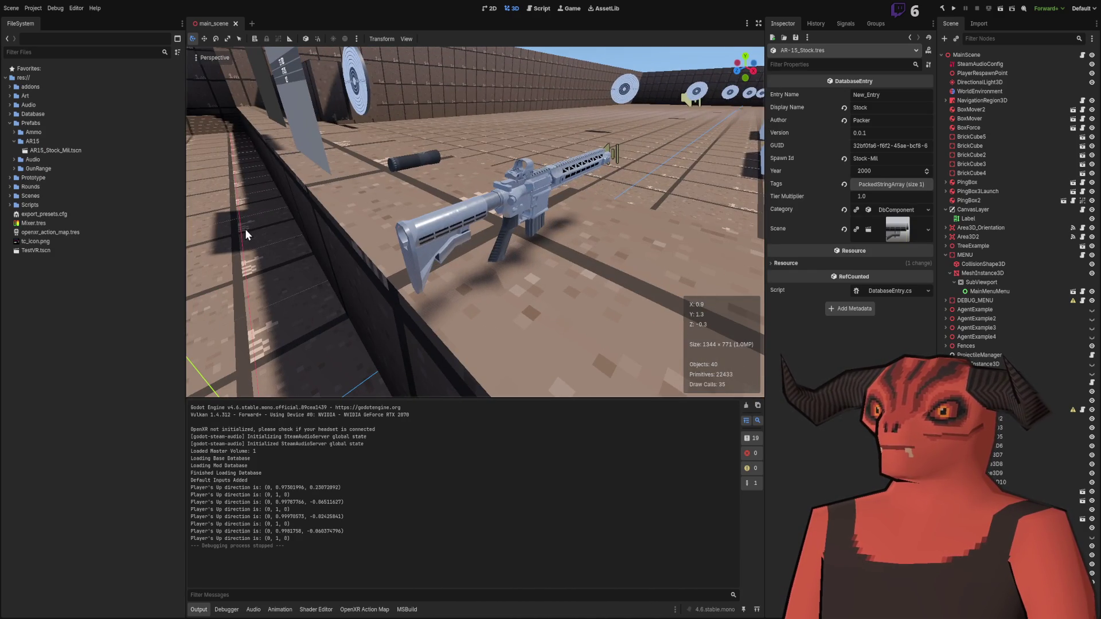
mouse_move(336, 229)
left_mouse_down()
mouse_move(364, 130)
mouse_move(361, 165)
left_mouse_up()
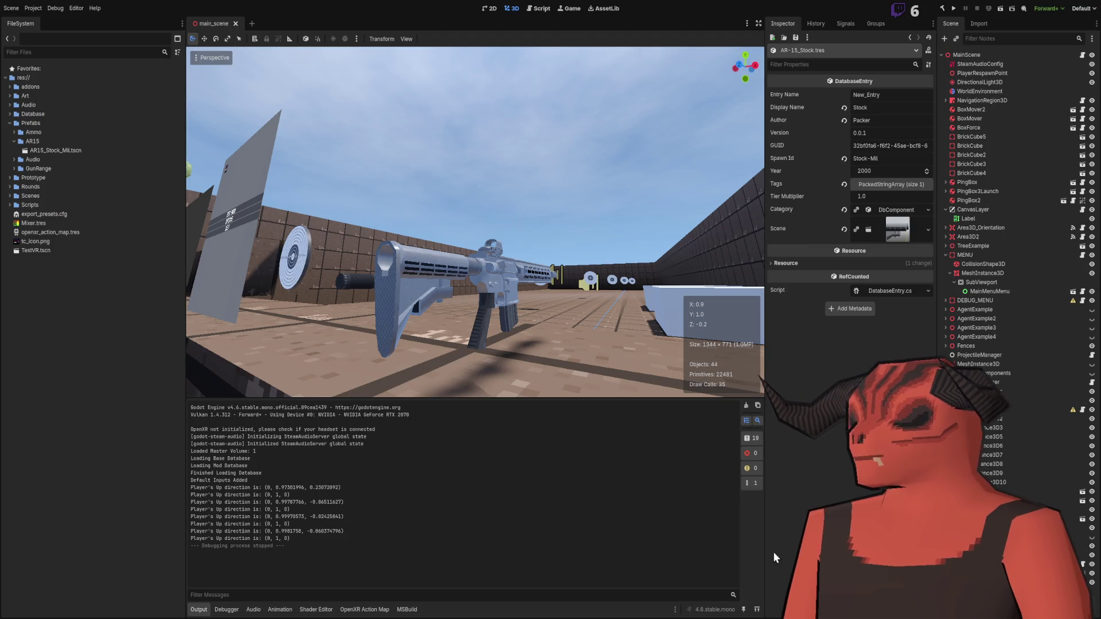
key("alt+Tab")
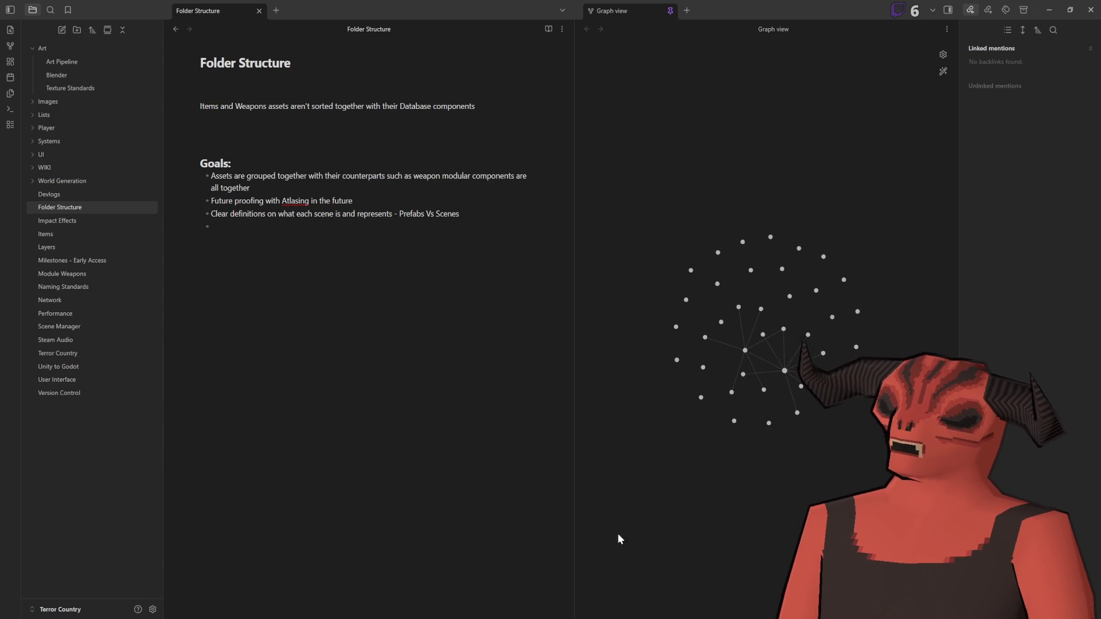
key("alt+Tab")
Step: Fly the viewport camera forward and back through the gun range to look it over
key("w")
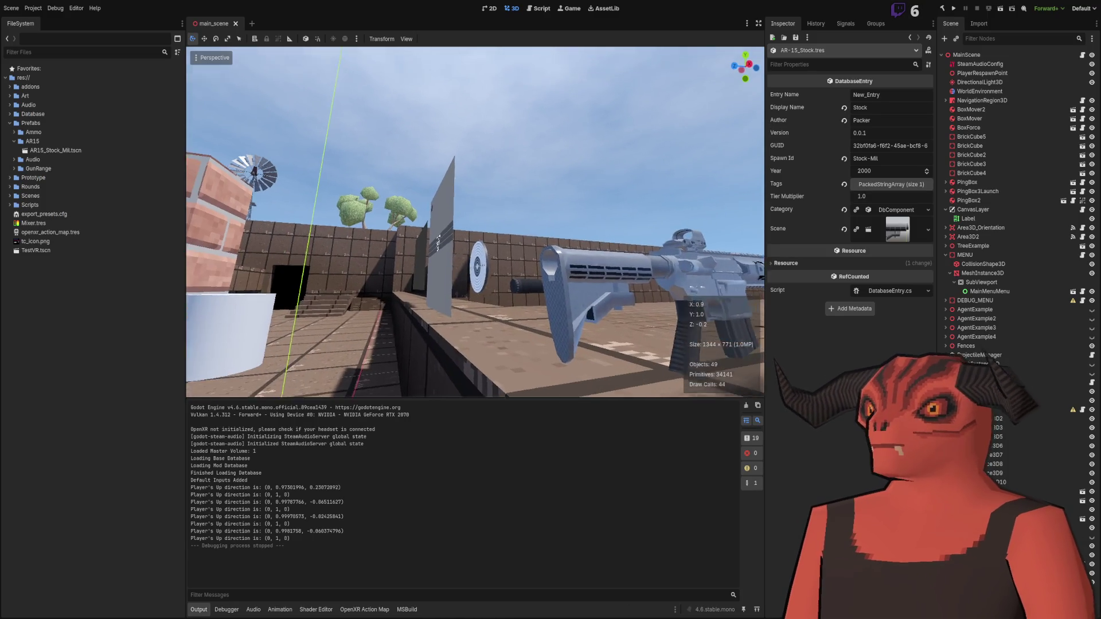
key("w")
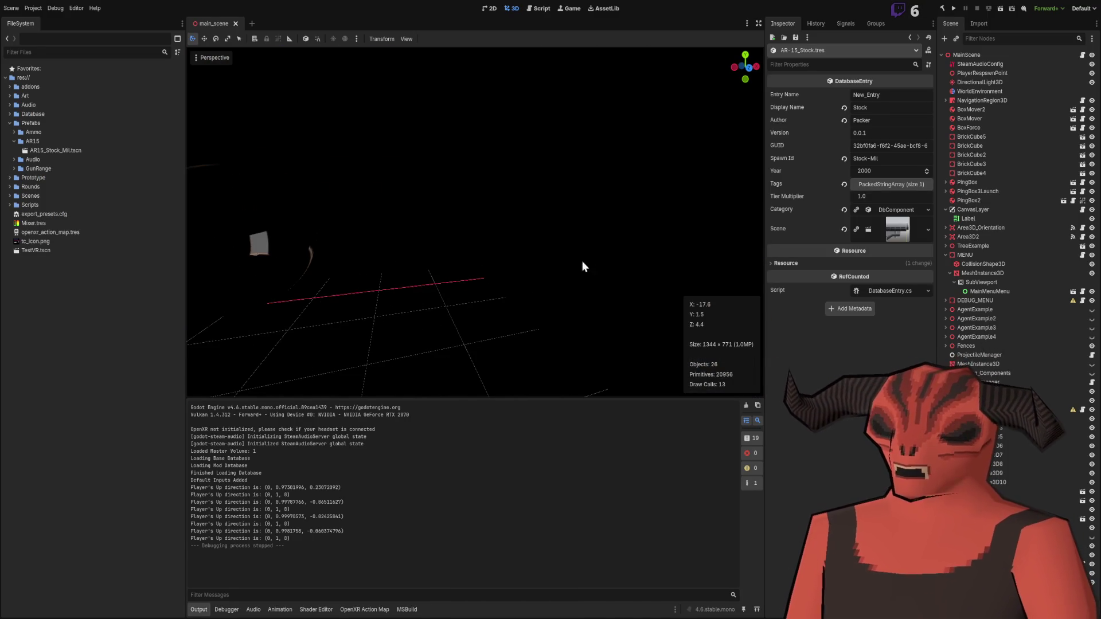
key("s")
key("w")
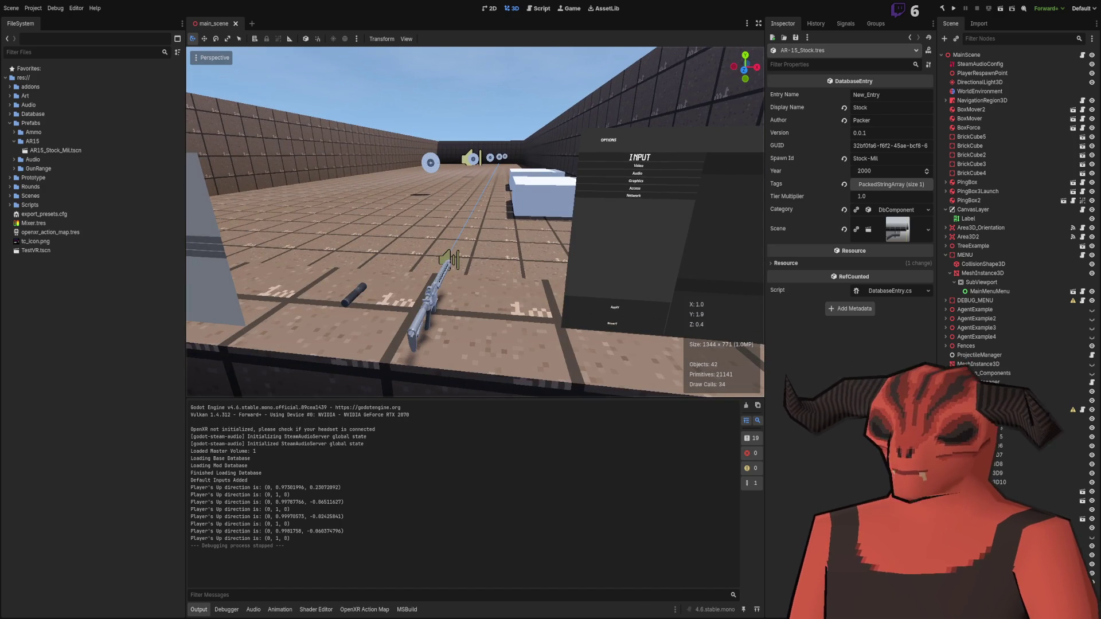
key("s")
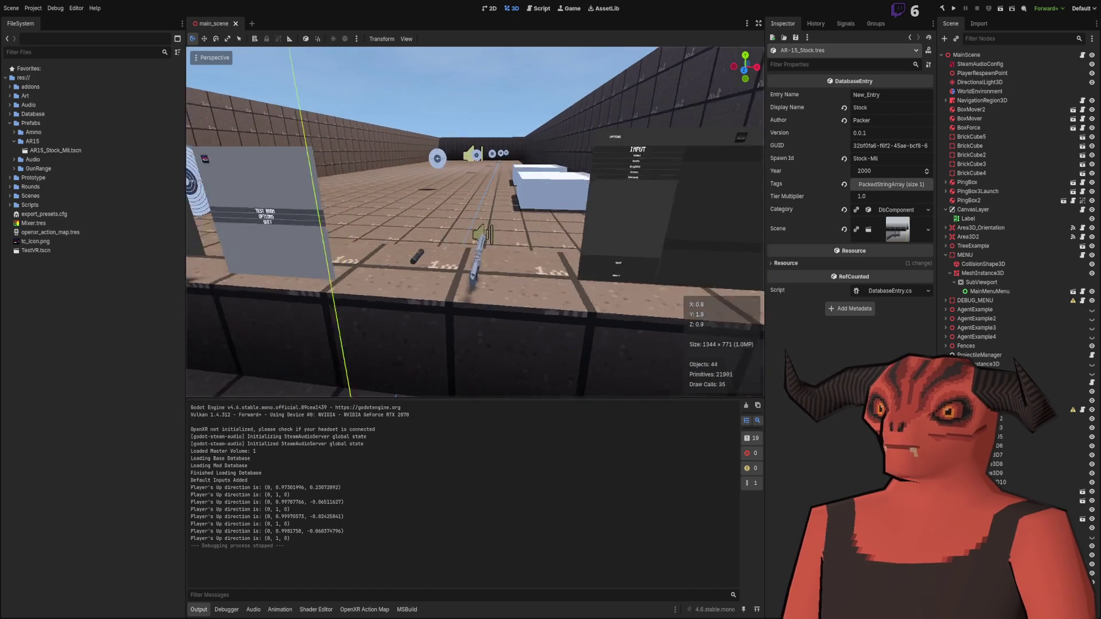
key("w")
key("w")
key("s")
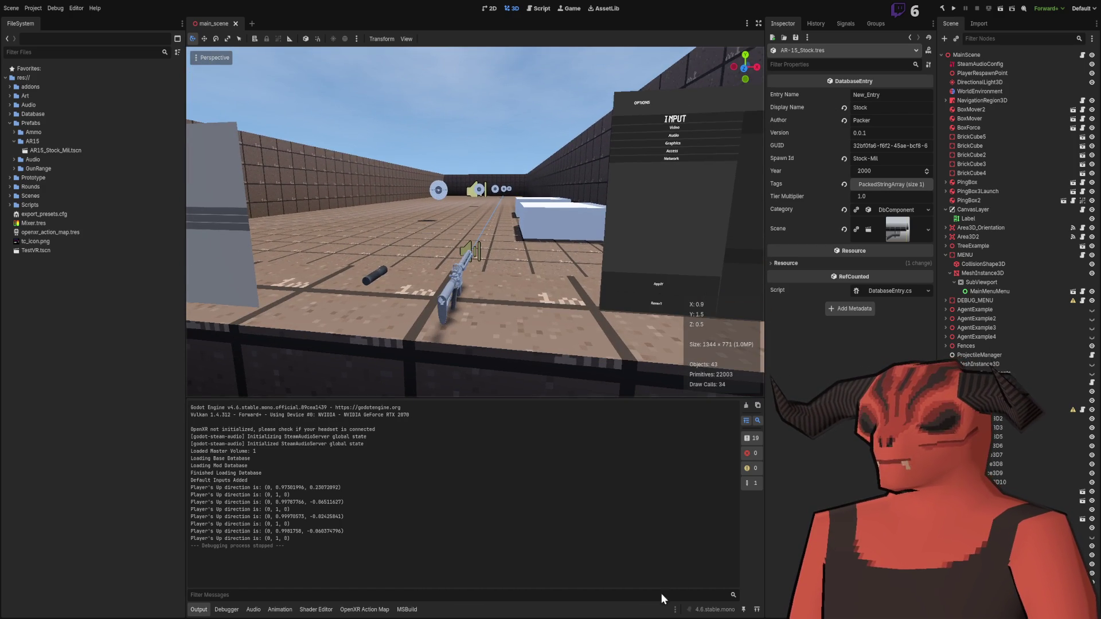
key("alt+Tab")
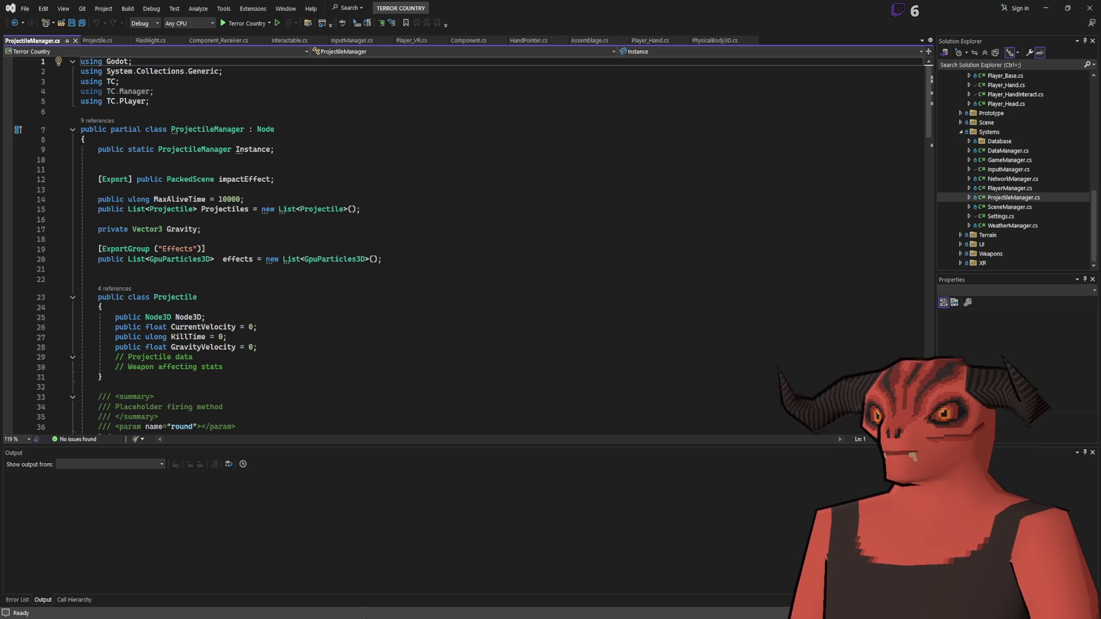
Step: Bring Obsidian's Folder Structure note back in front of Visual Studio
key("alt+Tab")
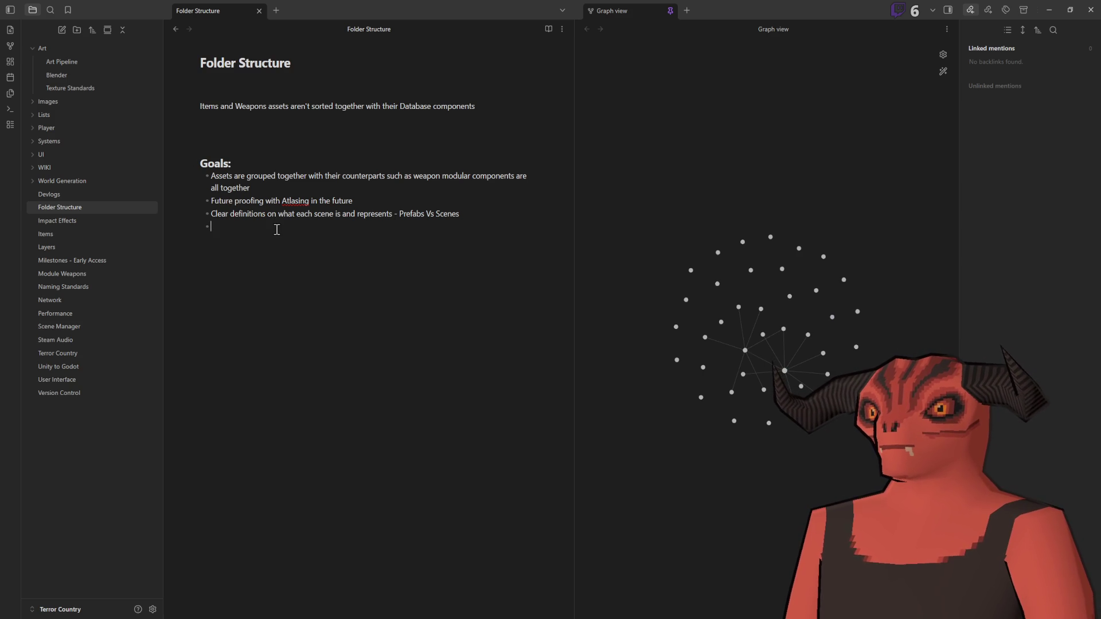
Step: Add the goal 'Clear purpose of the assets', e.g. weapon audio in its own folder structure
left_click(313, 202)
key("shift+Home")
key("shift+End")
key("End")
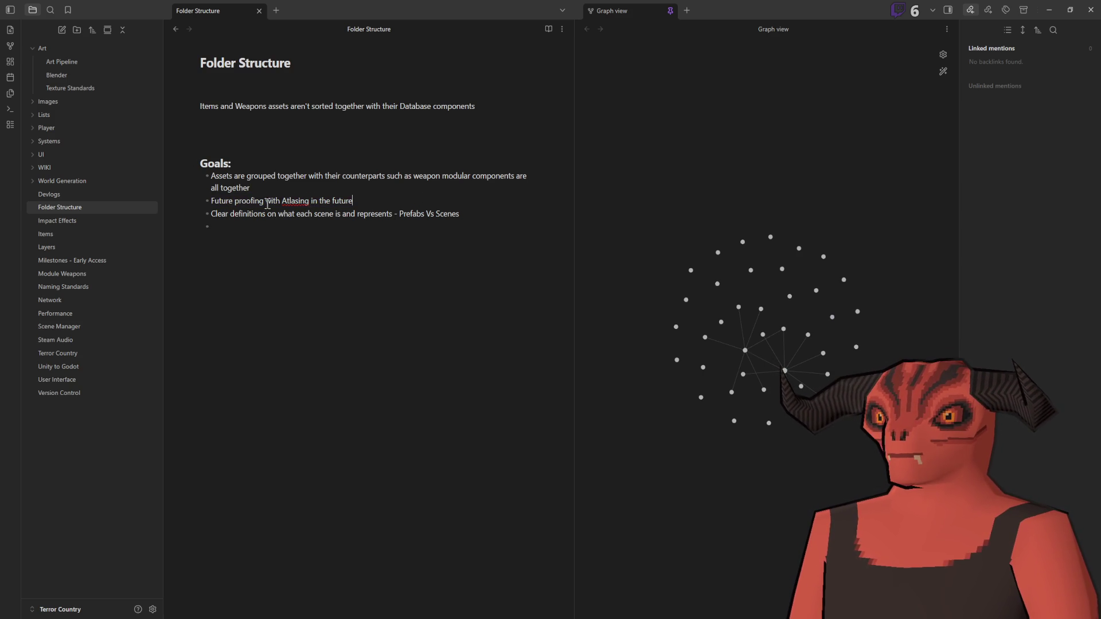
key("shift+Home")
left_click(286, 258)
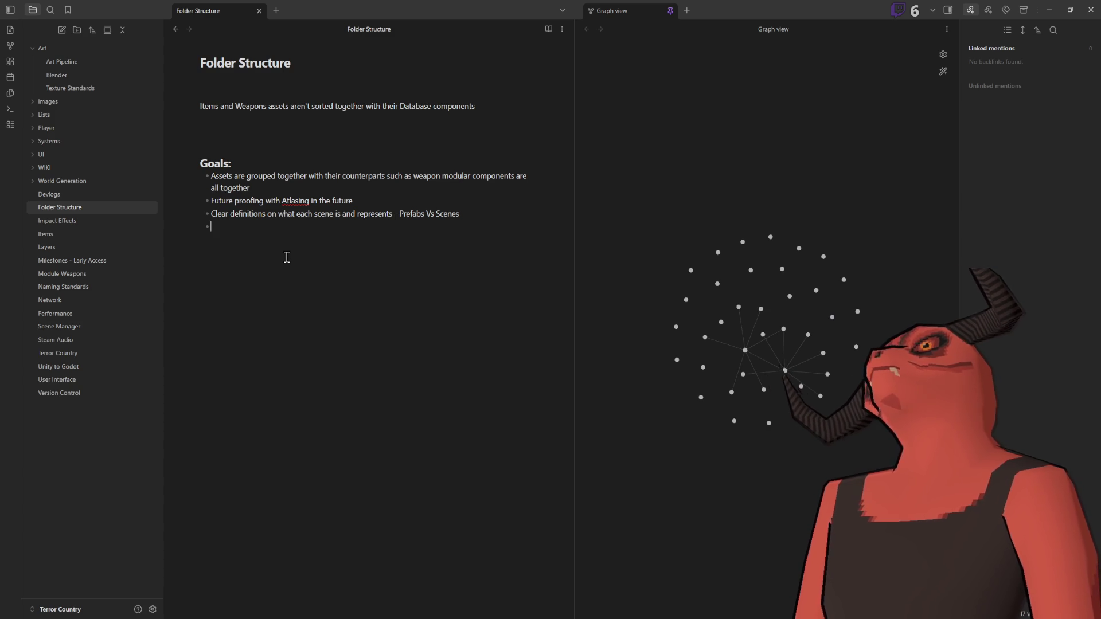
type("Clear purpose of the ass")
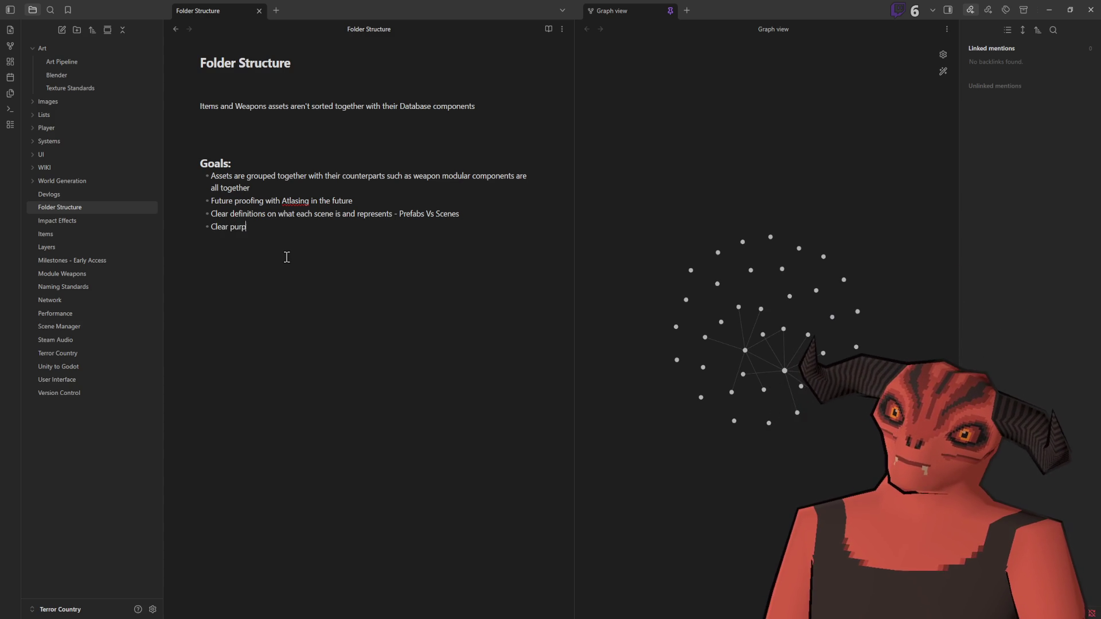
type("ets, such as ")
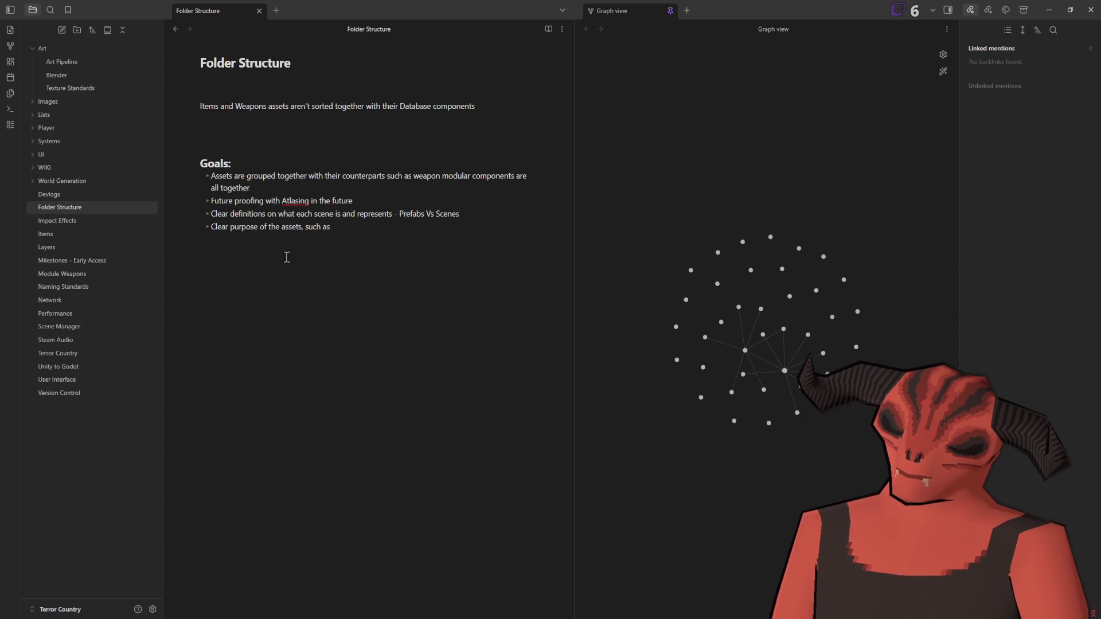
type("audui")
key("BackSpace")
key("BackSpace")
key("BackSpace")
type("w")
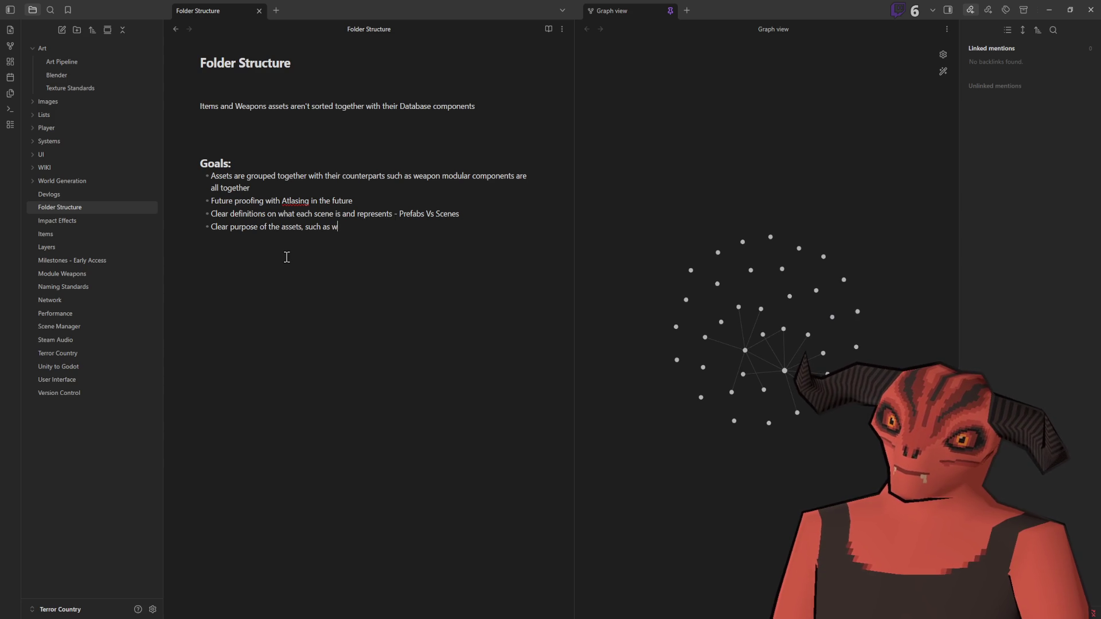
type("eapon audi")
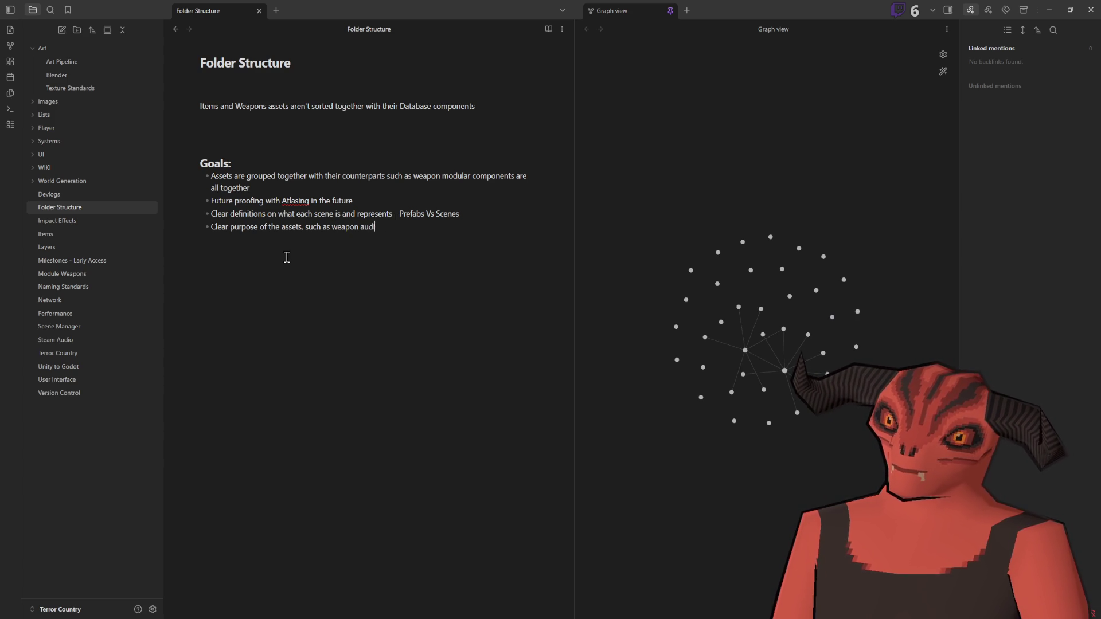
type("o being in its own")
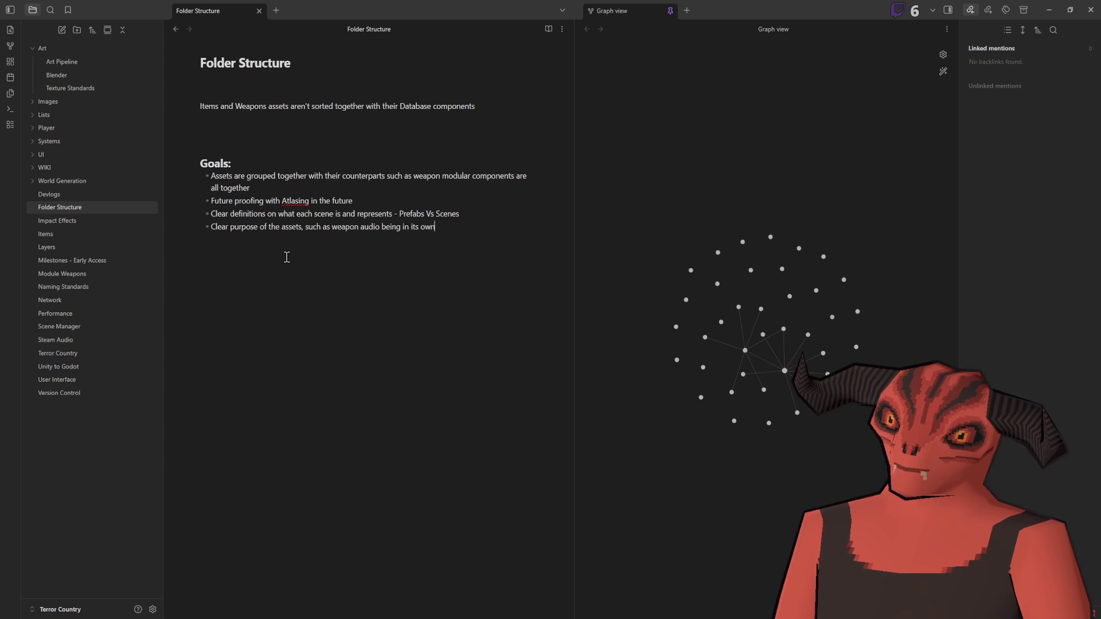
type(" folder struc")
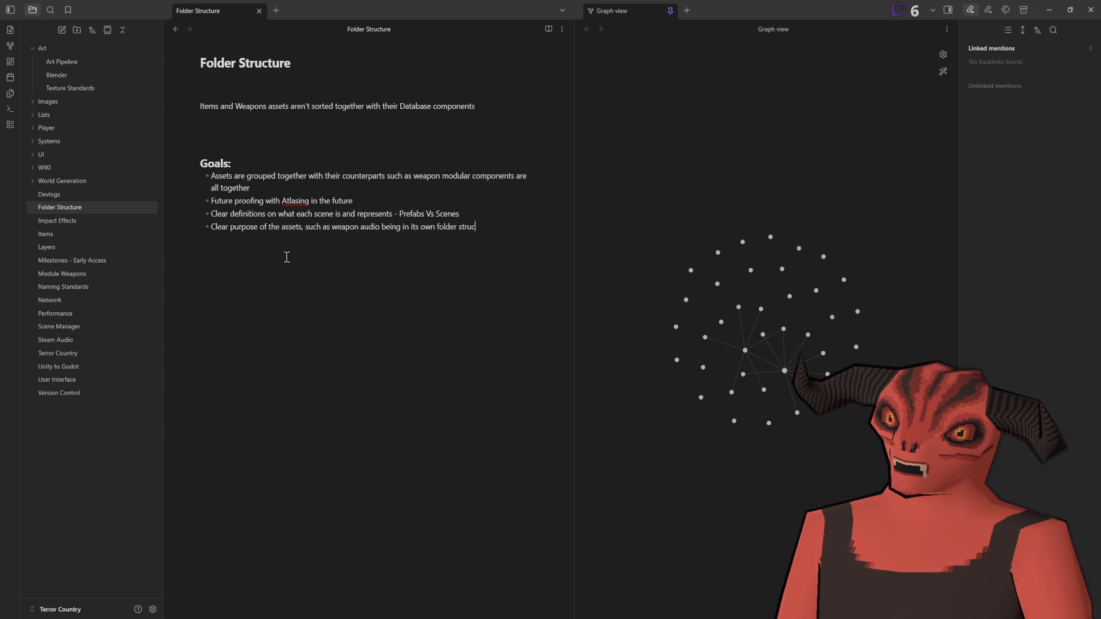
type("ture from othe")
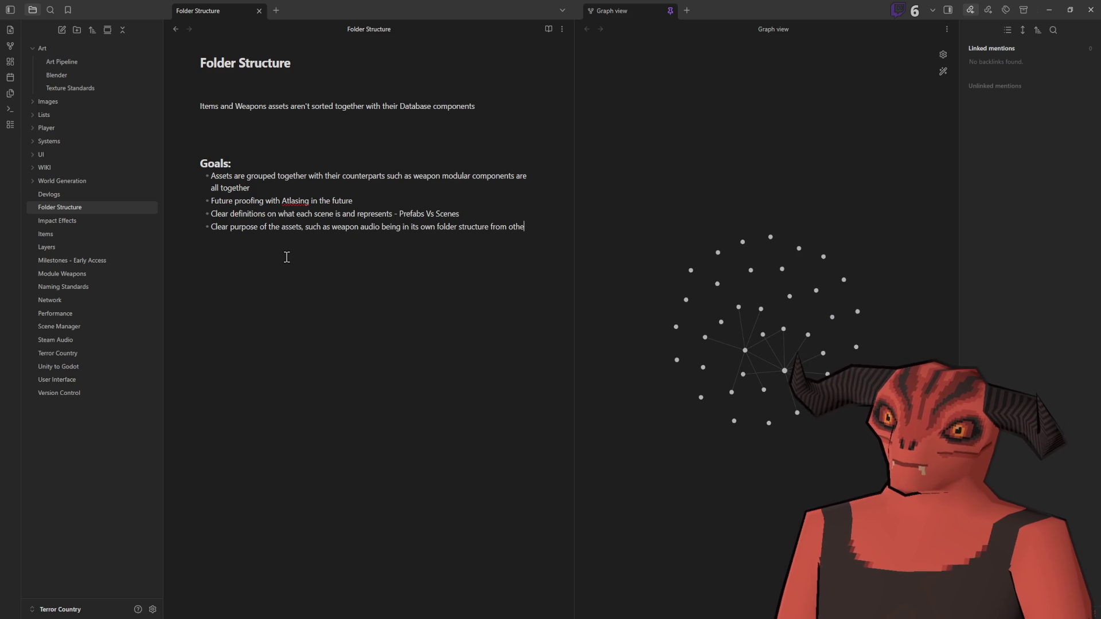
type("r audio cl")
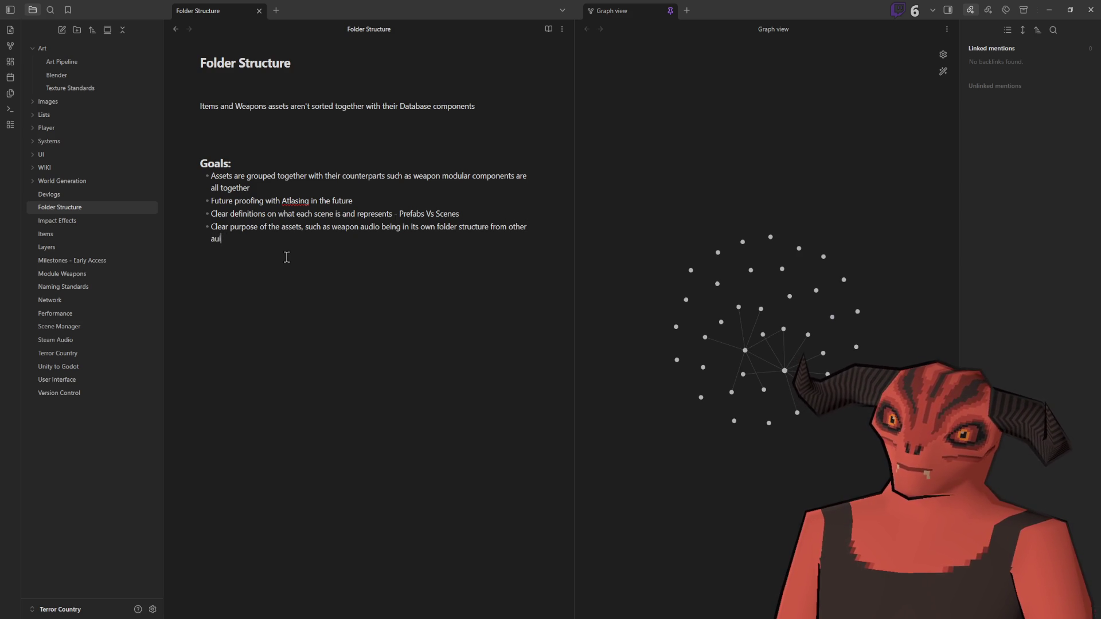
type("ips")
key("Return")
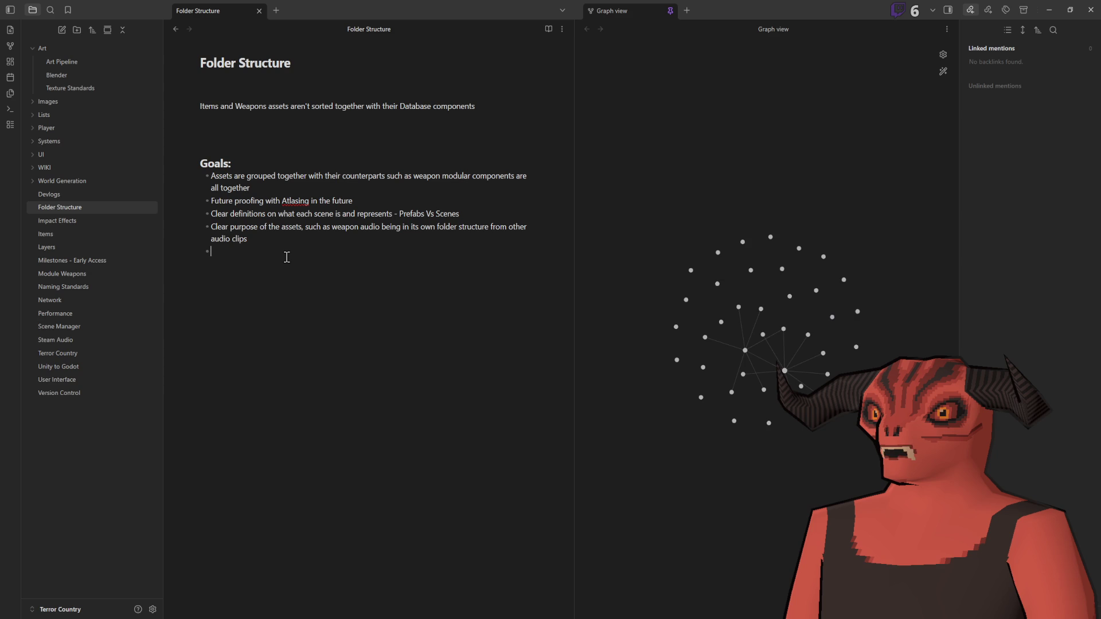
Step: Add the goal 'Limited folder depth - Too deep makes it too hard to navigate'
type("Limiuted folder depth")
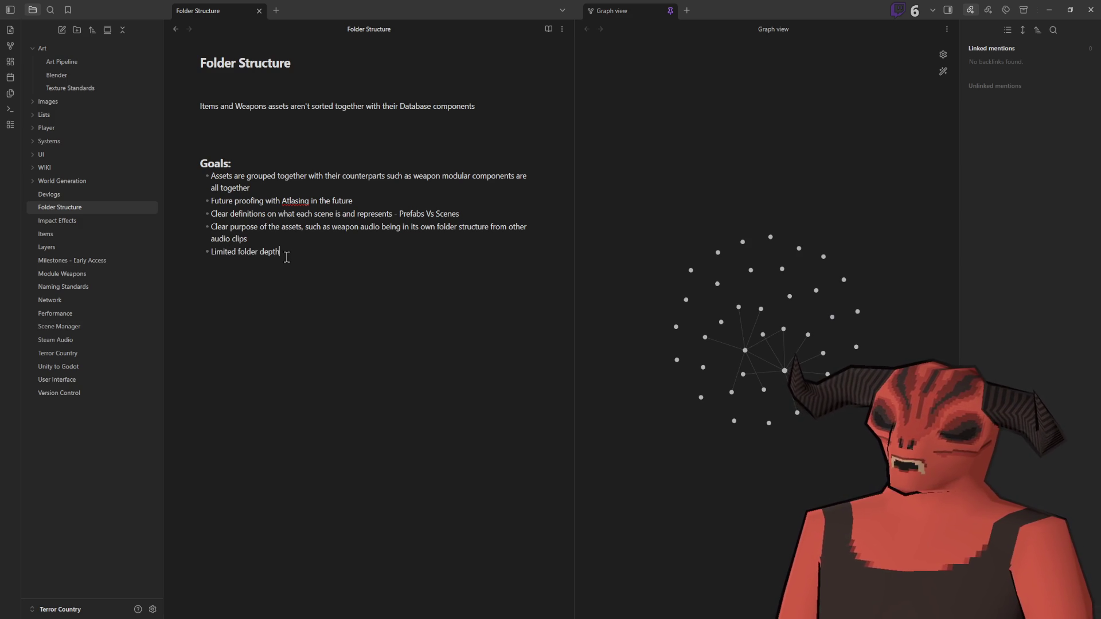
type(" - Too m")
key("BackSpace")
type("deep makes it too hard to navigate")
key("Return")
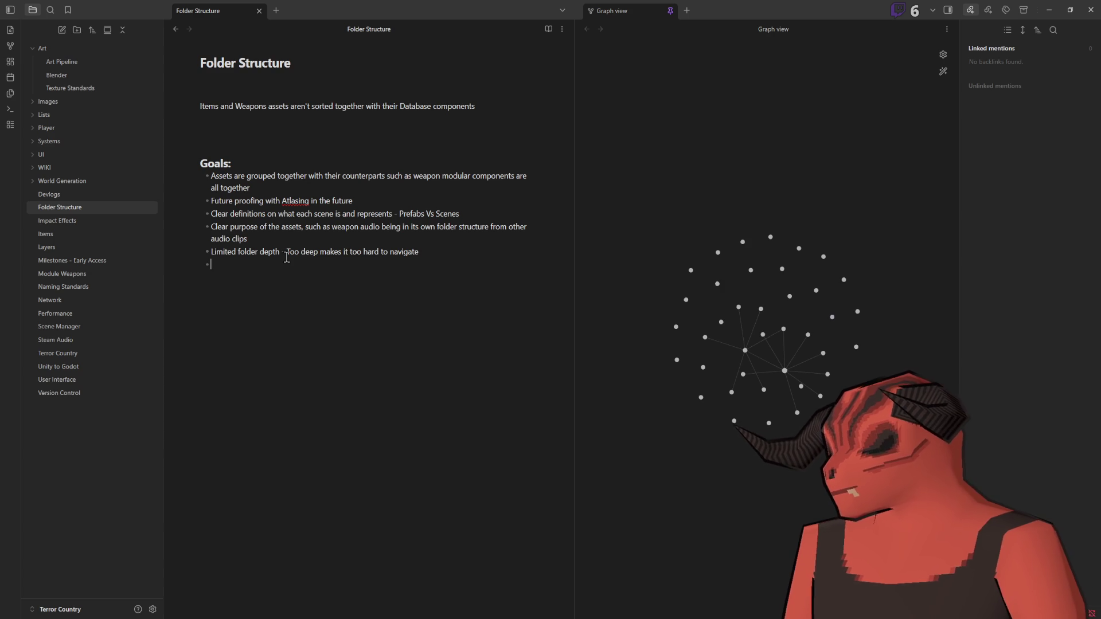
key("alt+Tab")
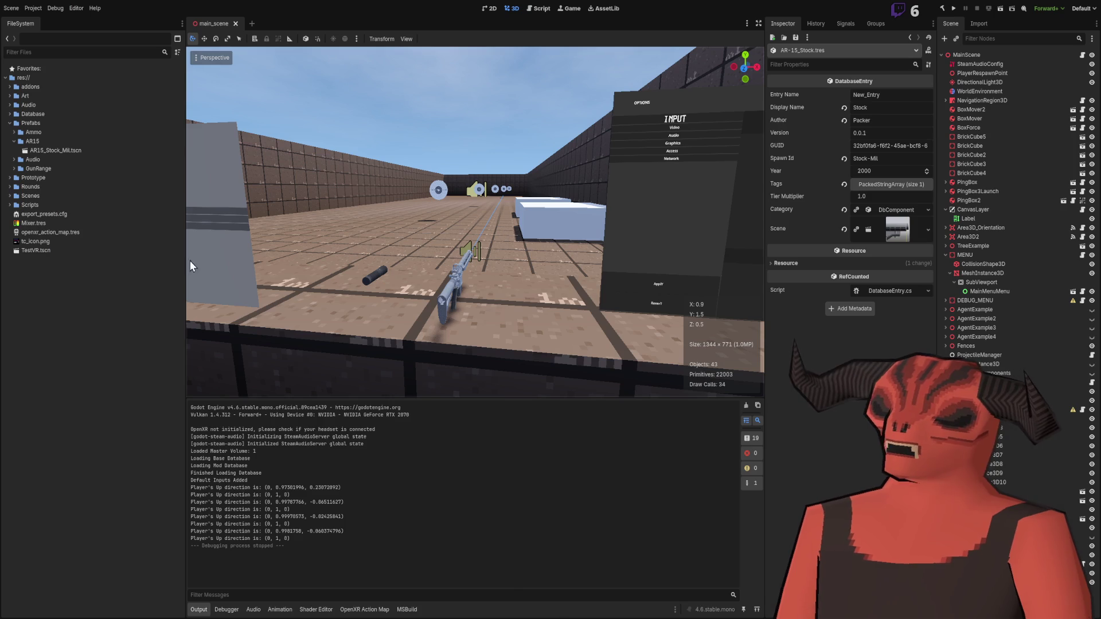
Step: Browse the Prefabs, Scenes and Prototype folders, ending with Prefabs > AR15 expanded
left_click(14, 141)
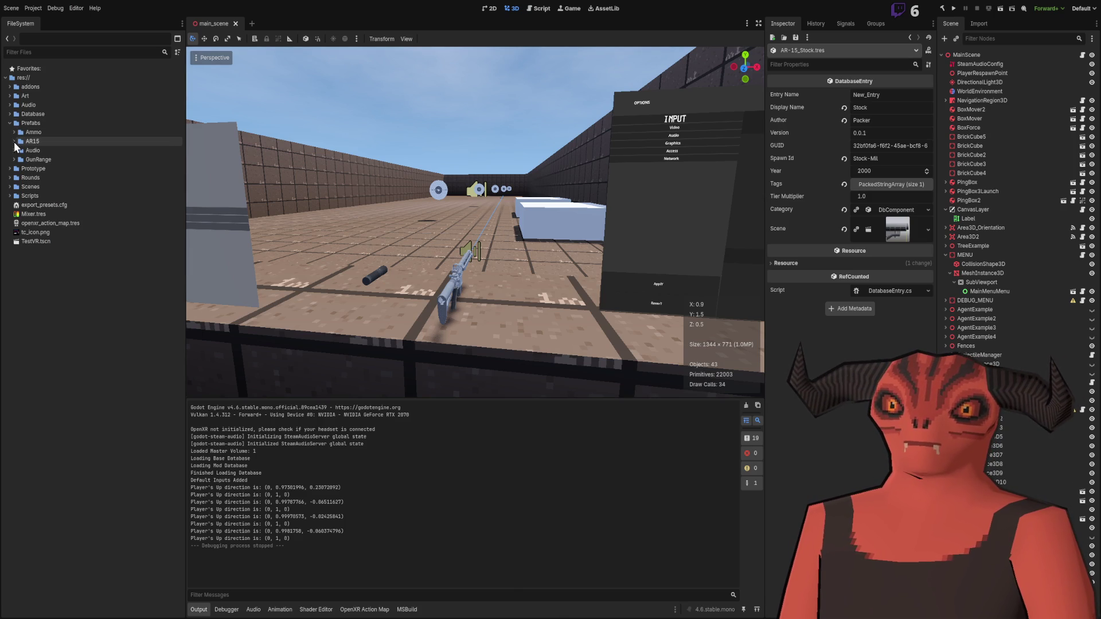
left_click(10, 124)
left_click(11, 150)
left_click(10, 151)
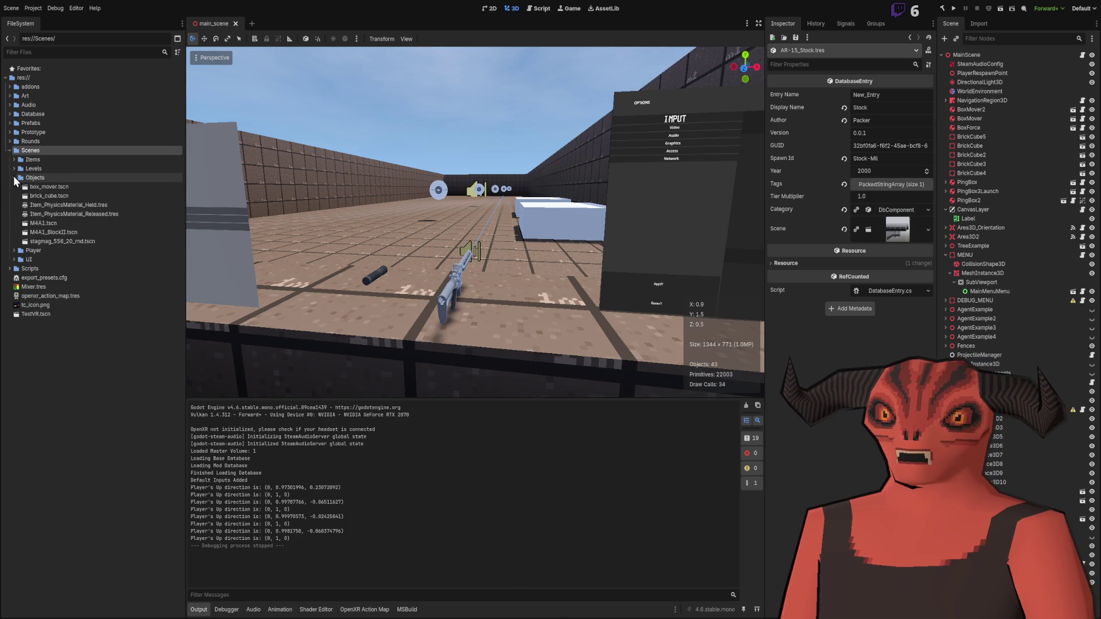
left_click(14, 160)
left_click(10, 150)
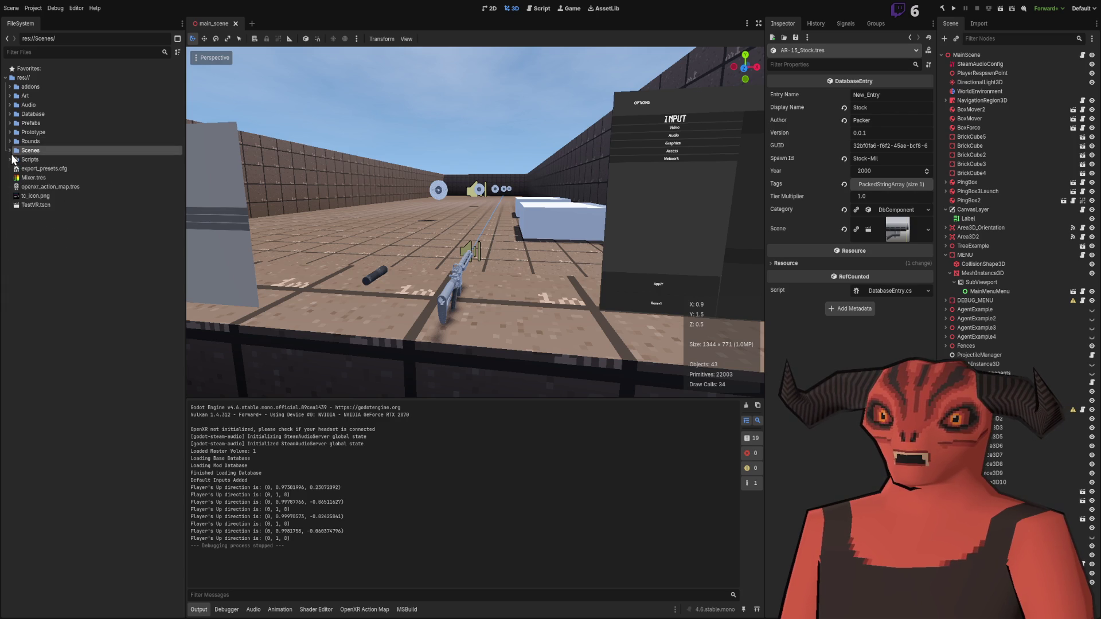
left_click(10, 132)
left_click(10, 132)
left_click(10, 123)
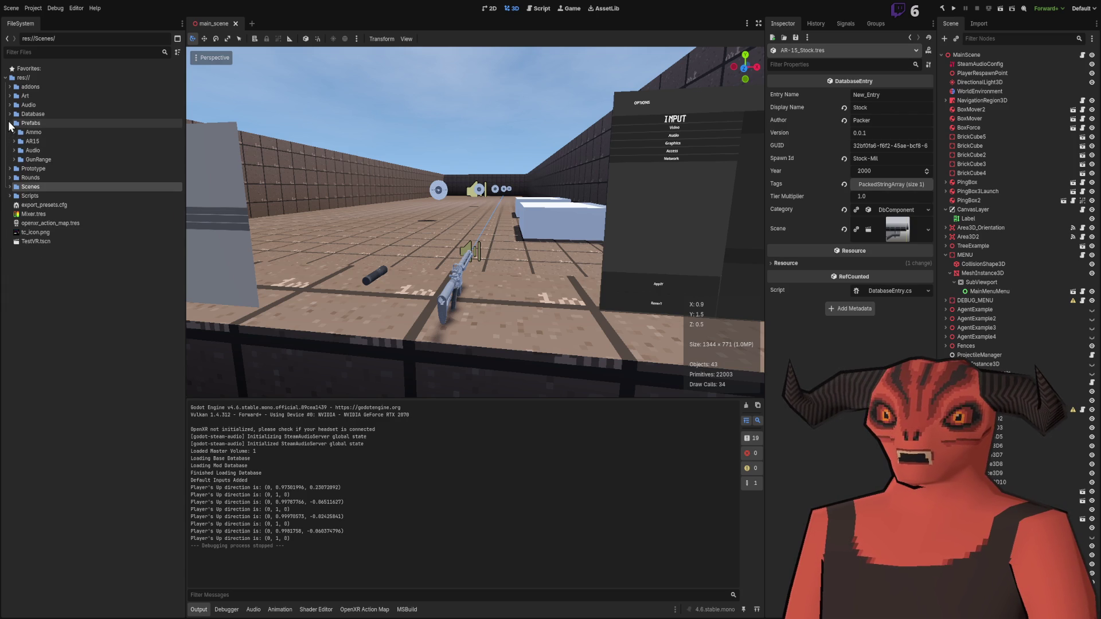
left_click(15, 142)
Step: Preview AR15_Stock_Mil.tscn from the front of the stock, then close it
double_click(28, 149)
mouse_move(478, 222)
left_mouse_down()
mouse_move(534, 242)
mouse_move(641, 222)
mouse_move(411, 229)
mouse_move(587, 222)
mouse_move(552, 275)
mouse_move(567, 266)
mouse_move(525, 290)
mouse_move(573, 225)
left_mouse_up()
scroll(587, 222, "up", 3)
scroll(572, 225, "down", 2)
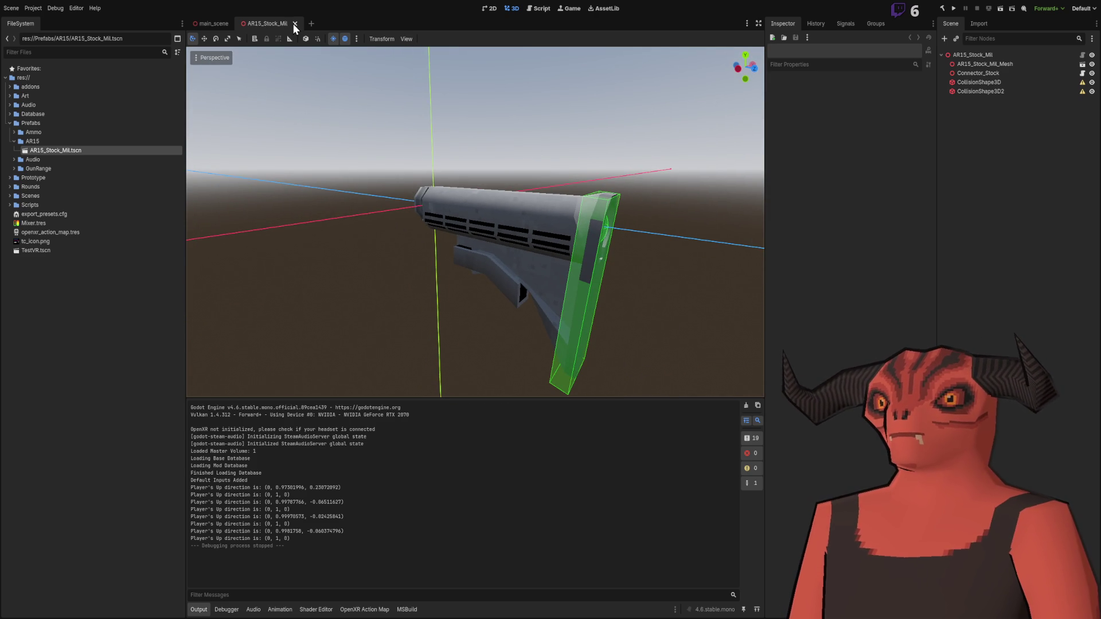
left_click(295, 24)
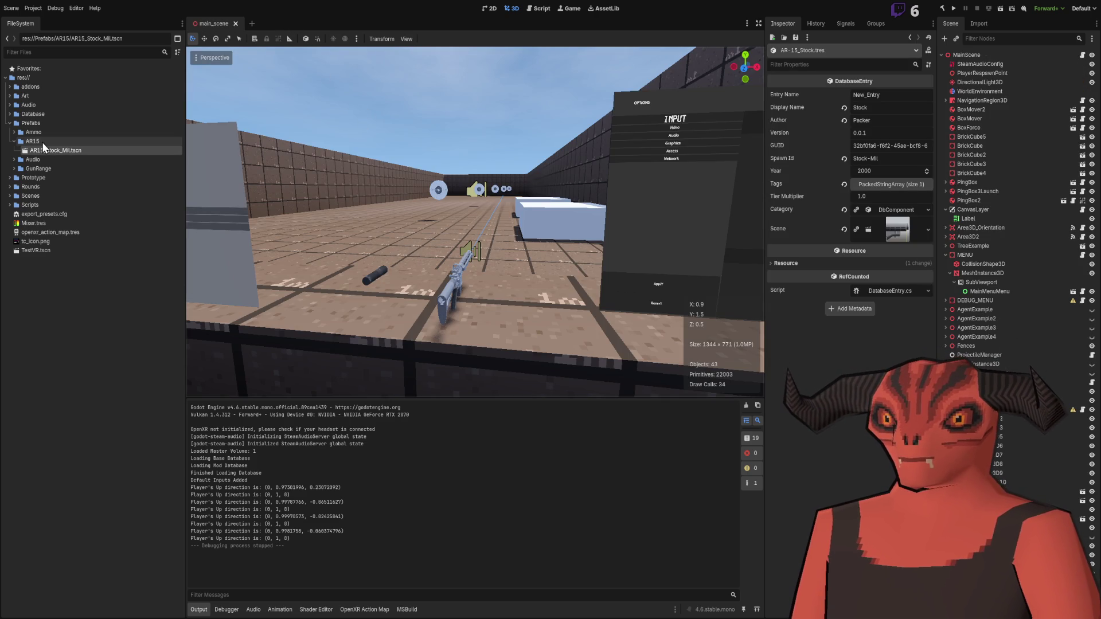
left_click(54, 344)
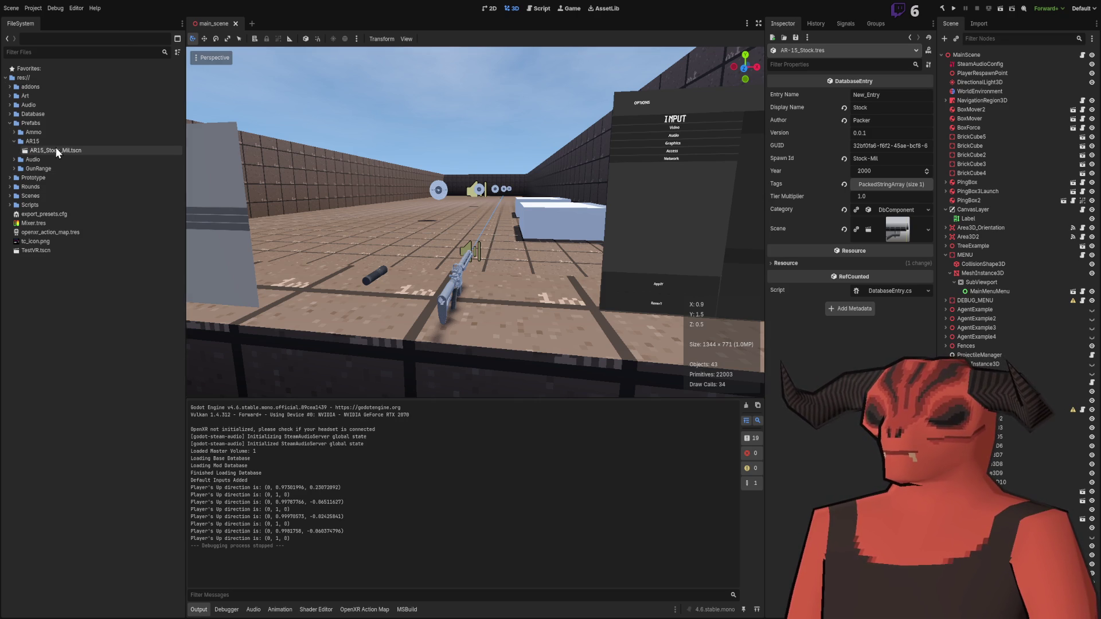
key("alt+Tab")
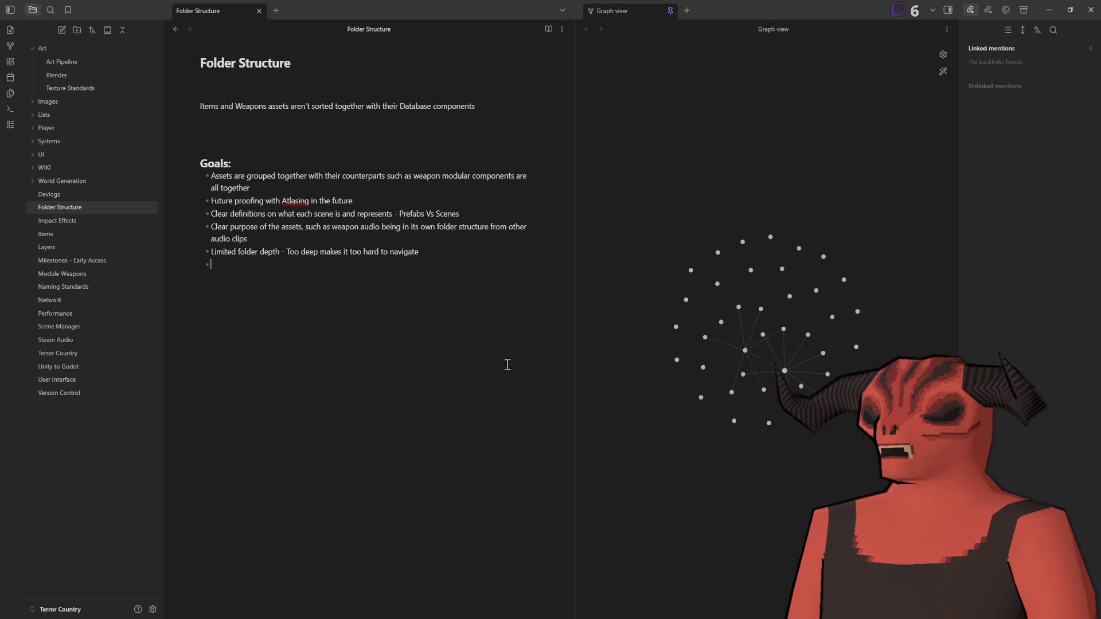
Step: Write the line 'Pros cons of putting scene files together of a single type i.e. AR15'
type("Pros c")
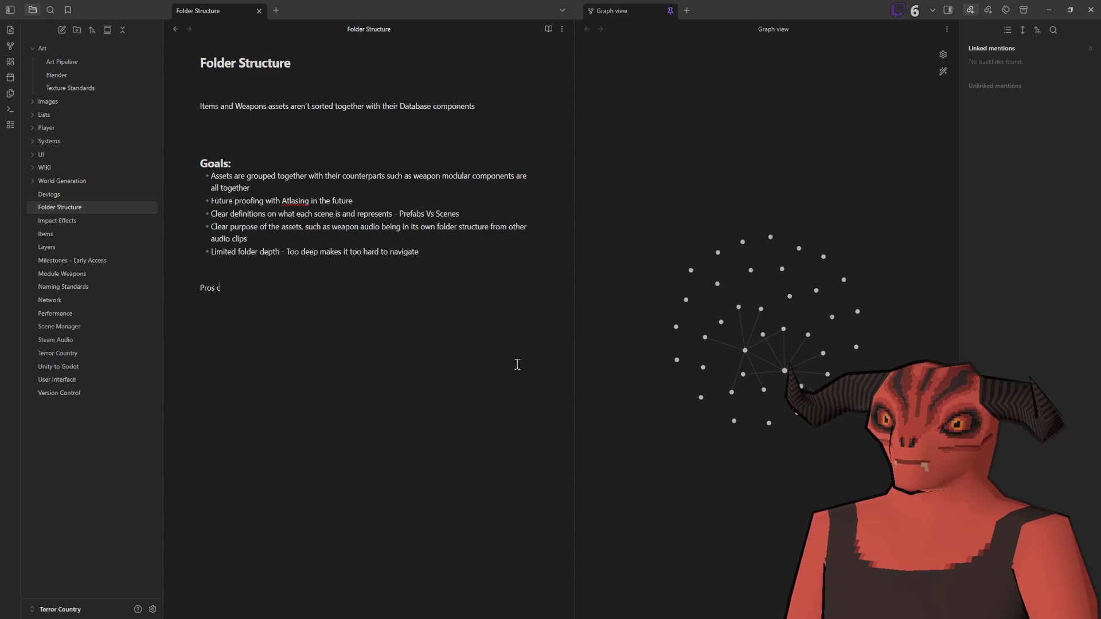
type("ons of ")
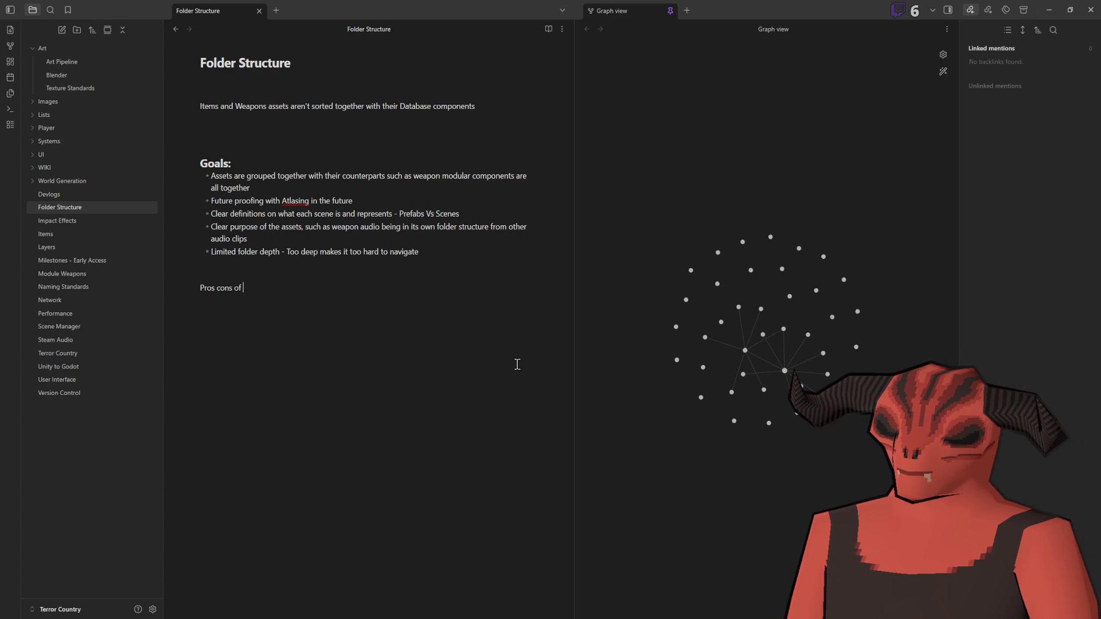
type("putting sc")
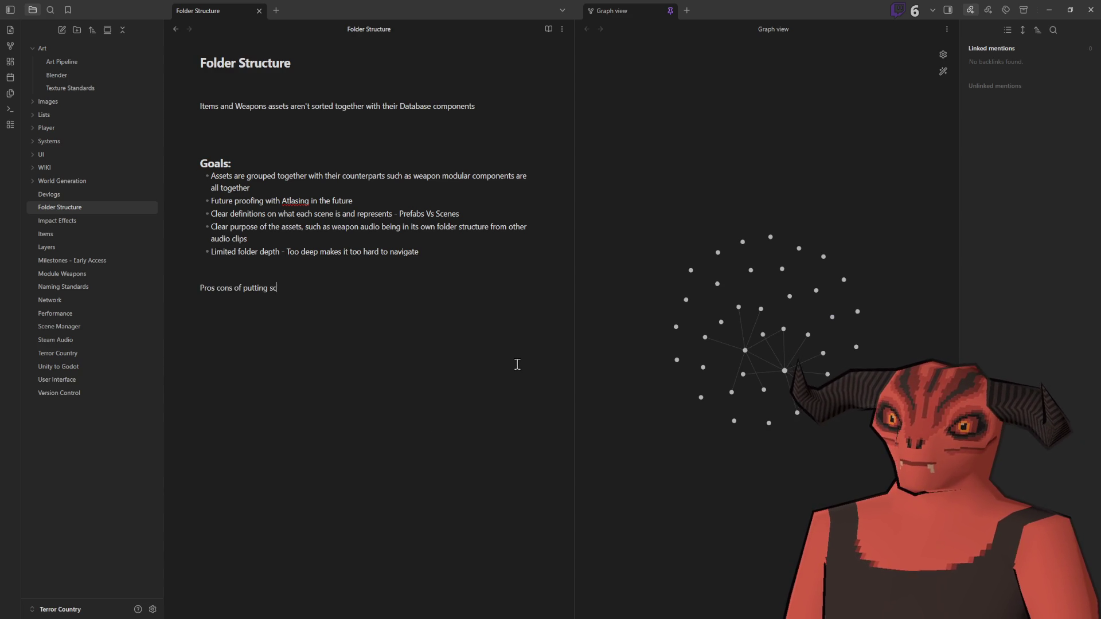
type("ene files together")
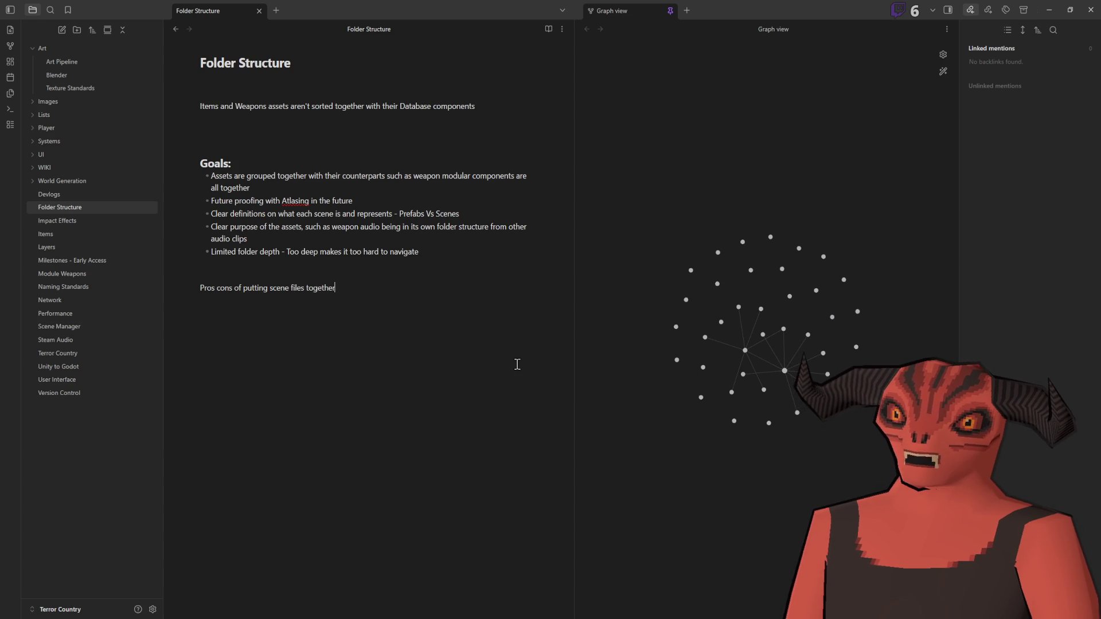
type(" of a single type ")
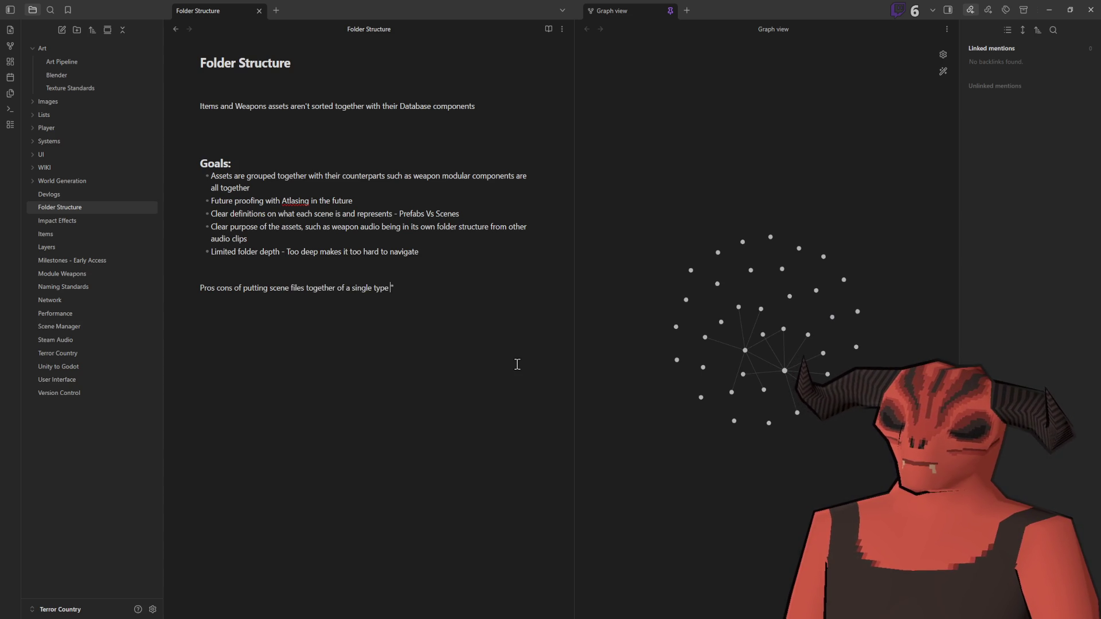
type("ie.")
key("BackSpace")
key("BackSpace")
type(".e. ")
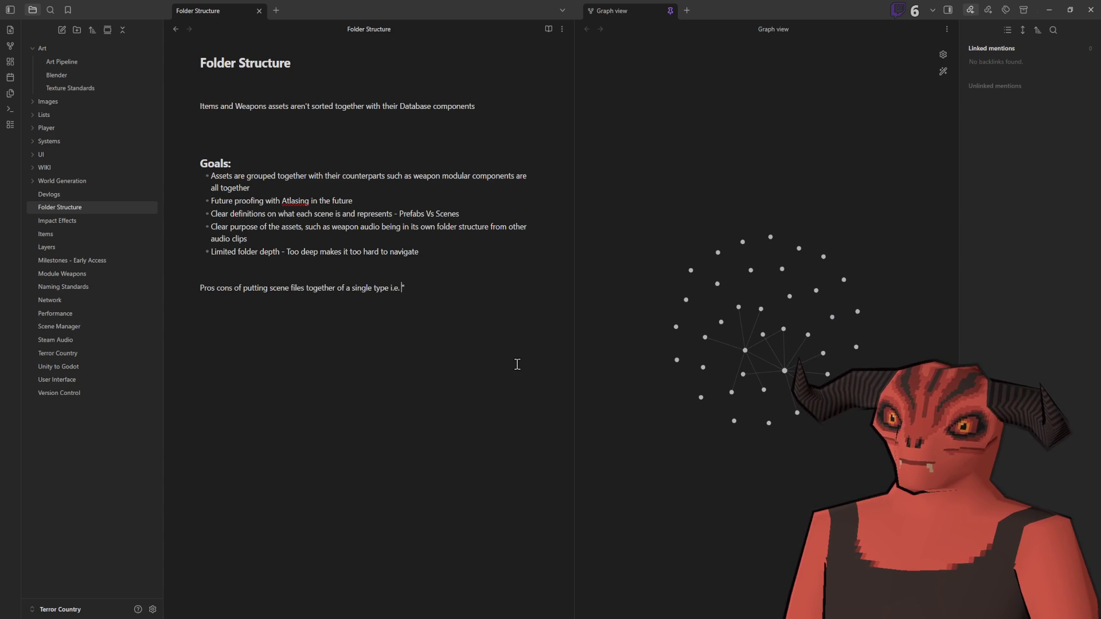
type("AR15")
key("Return")
Step: Add a Pro about a single folder with little folder depth, and a Con about harder searching
type("Pu")
key("BackSpace")
key("BackSpace")
key("BackSpace")
type("- ")
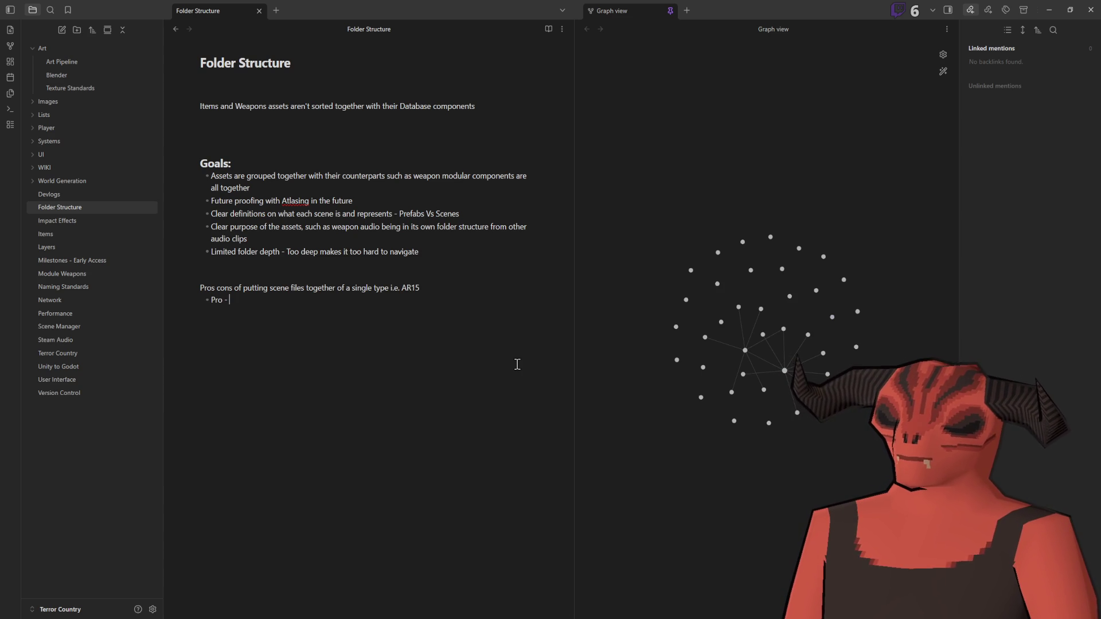
type("Pro together ")
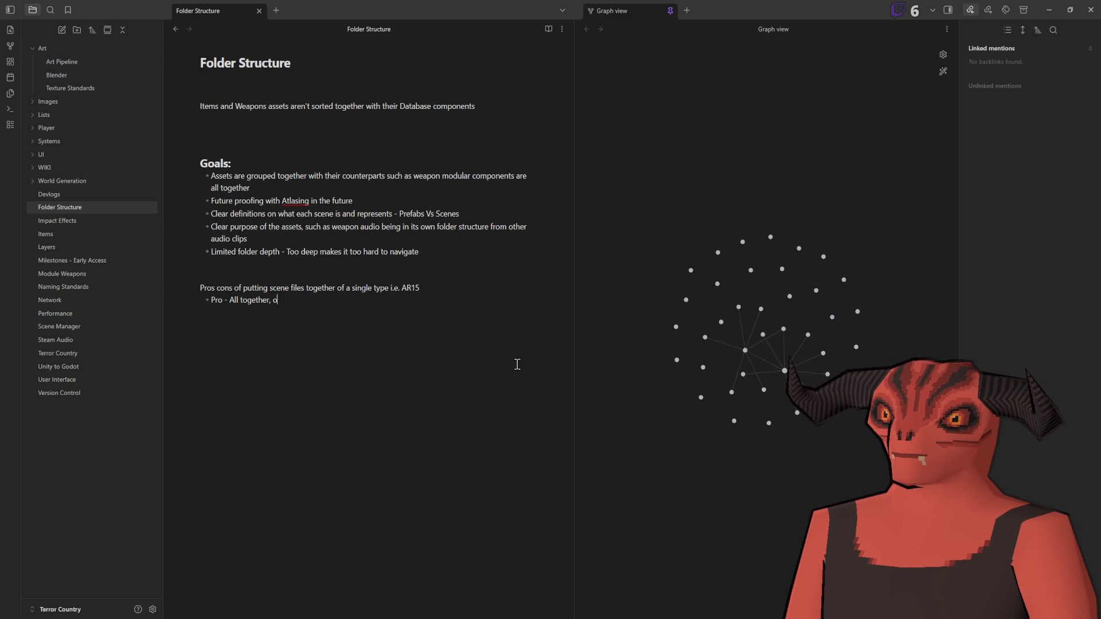
type("ingle folder ")
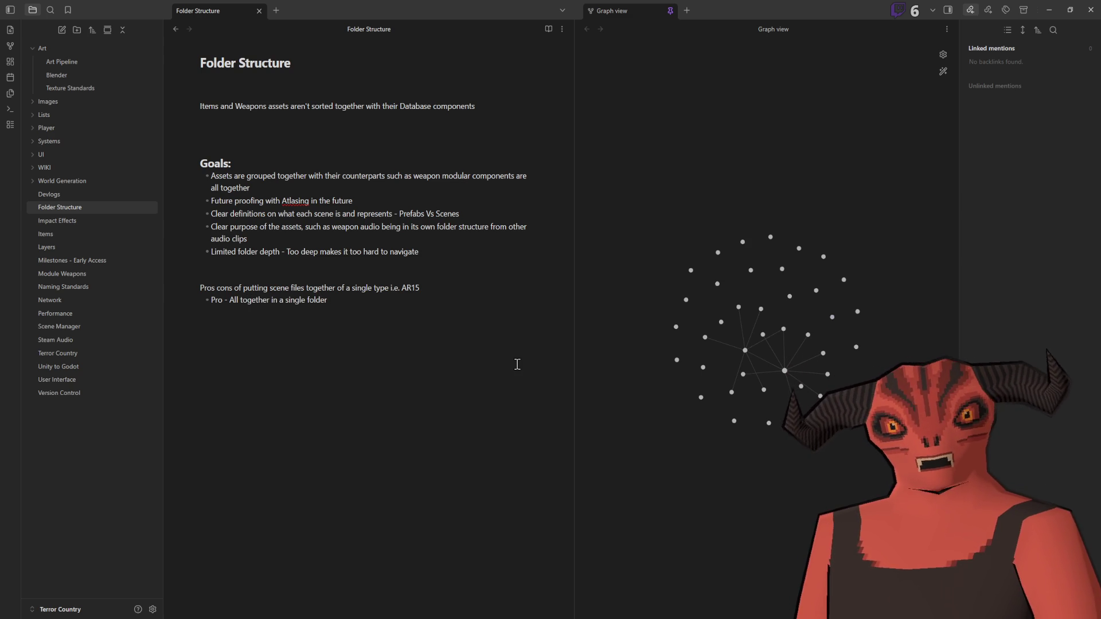
type("ithlittle to no")
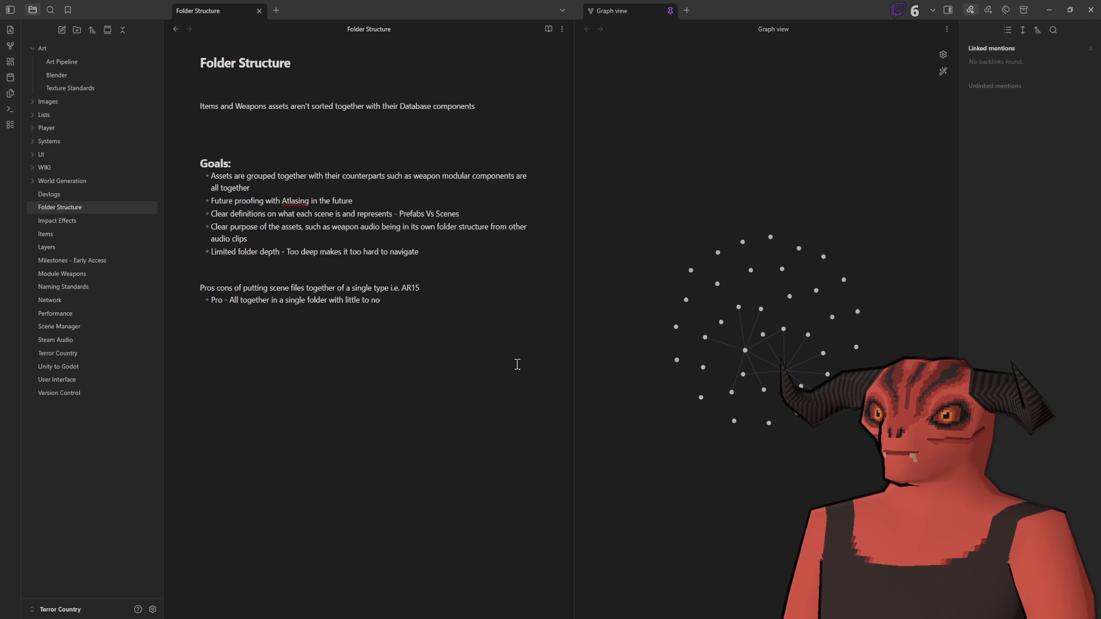
key("BackSpace")
key("BackSpace")
type("folder depth")
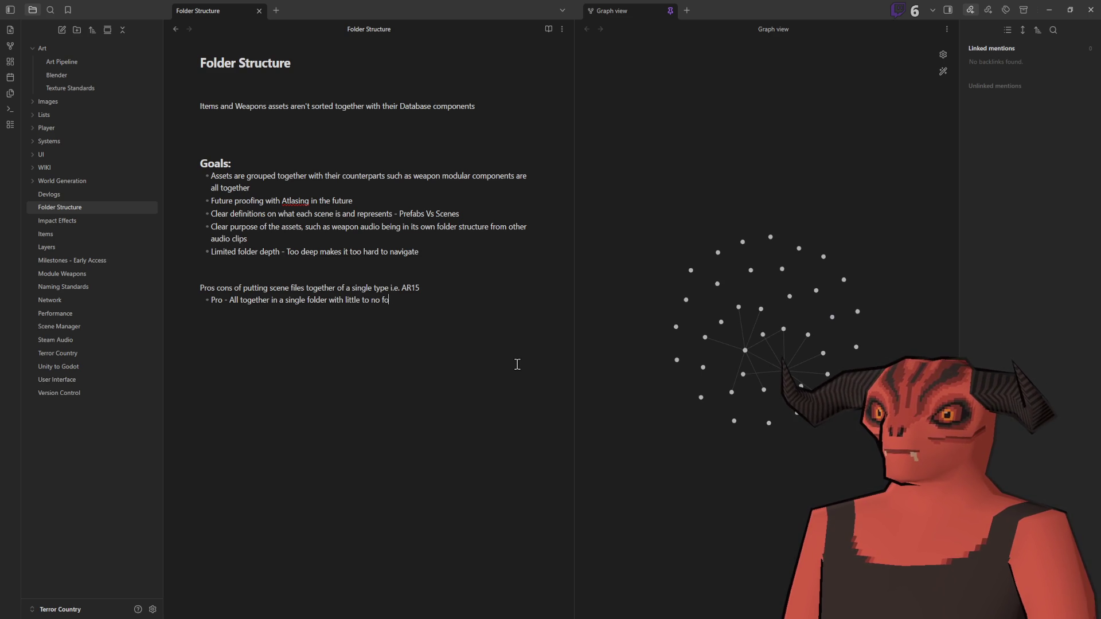
key("Return")
type("on ")
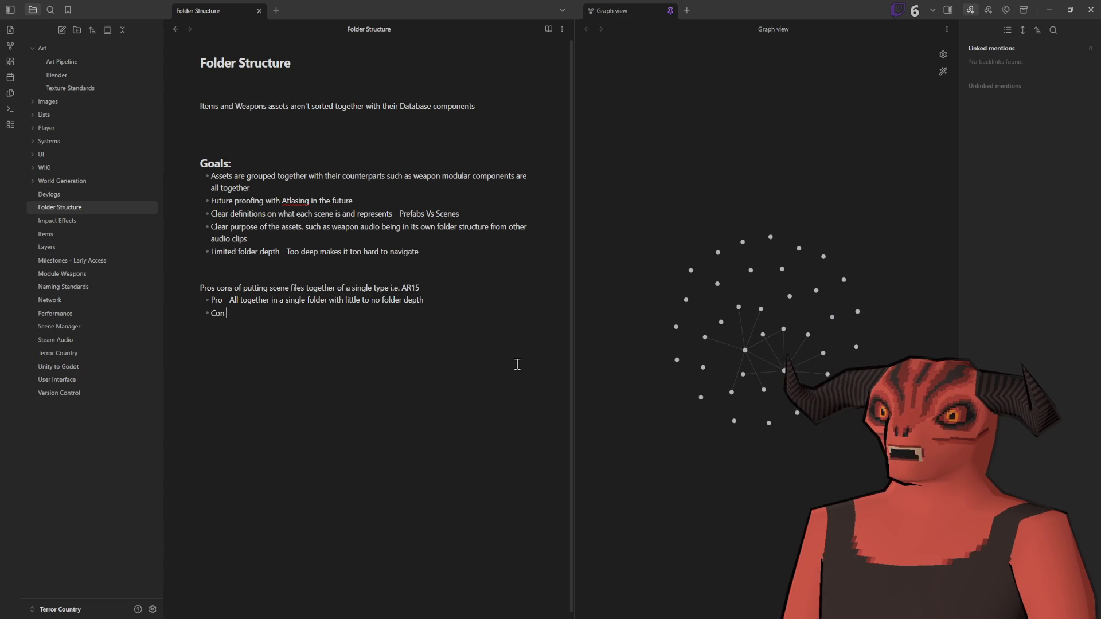
type("- Finding specif")
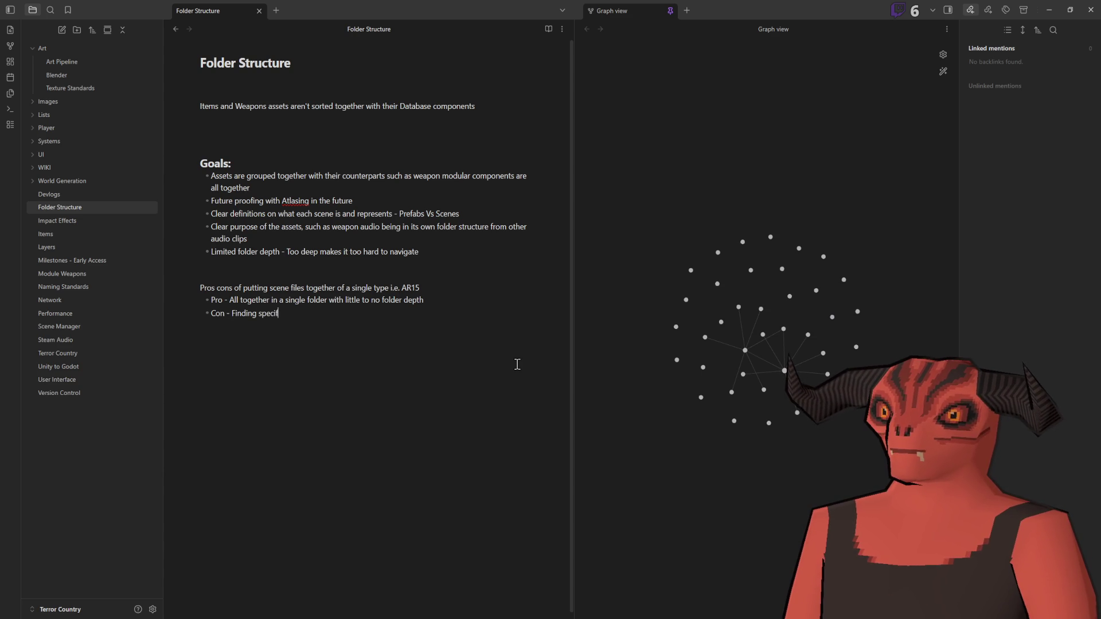
type("ic things hets ")
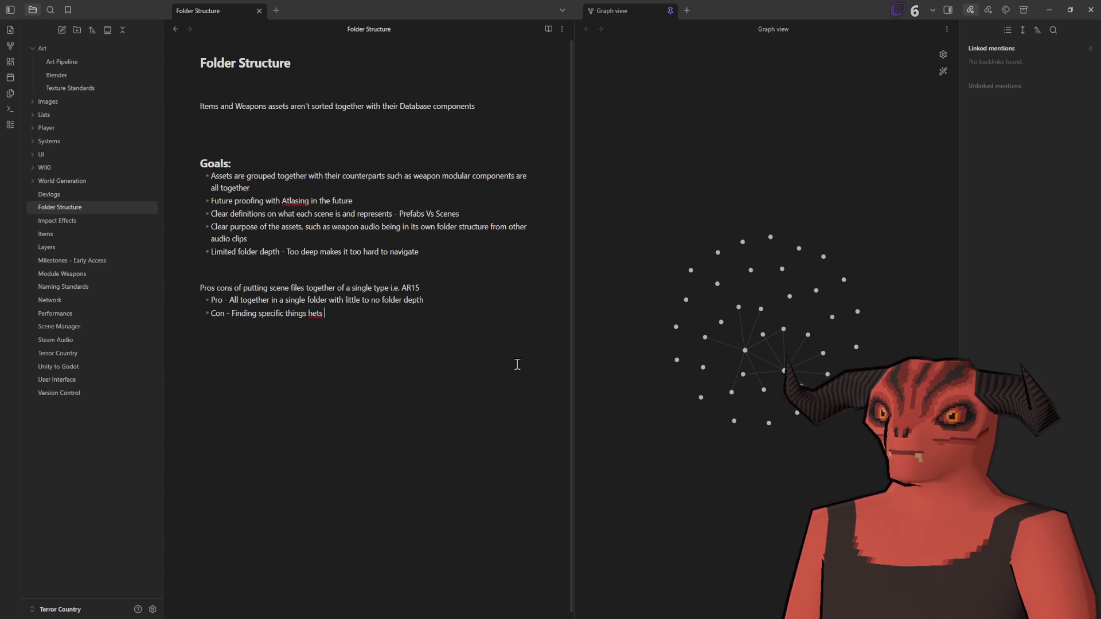
key("BackSpace")
key("BackSpace")
key("BackSpace")
key("BackSpace")
key("BackSpace")
type("gets harder w")
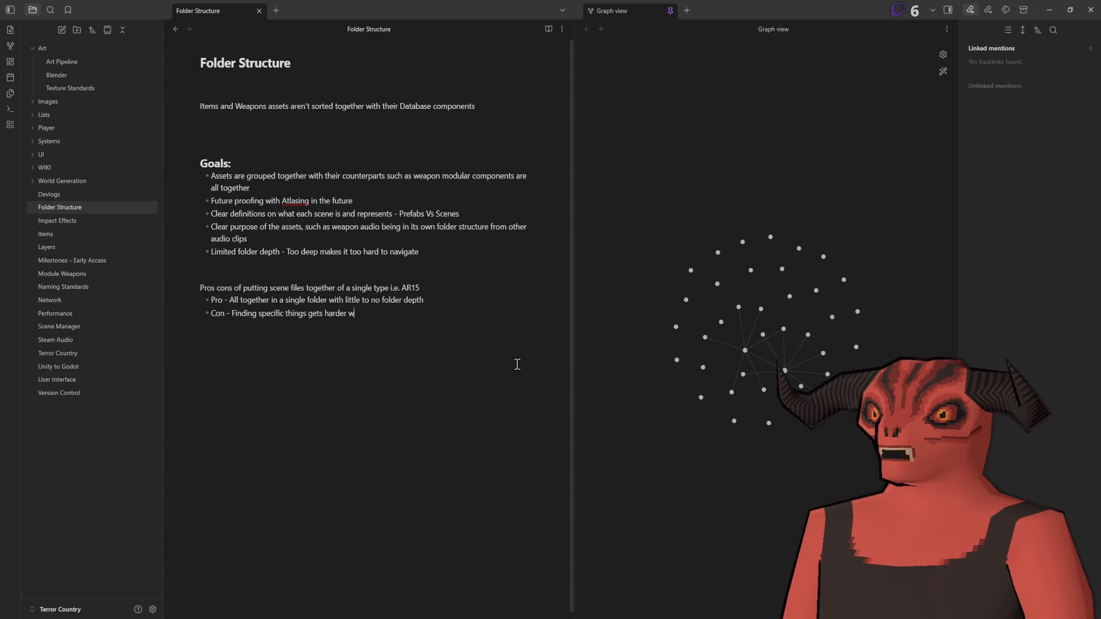
type("ith additi")
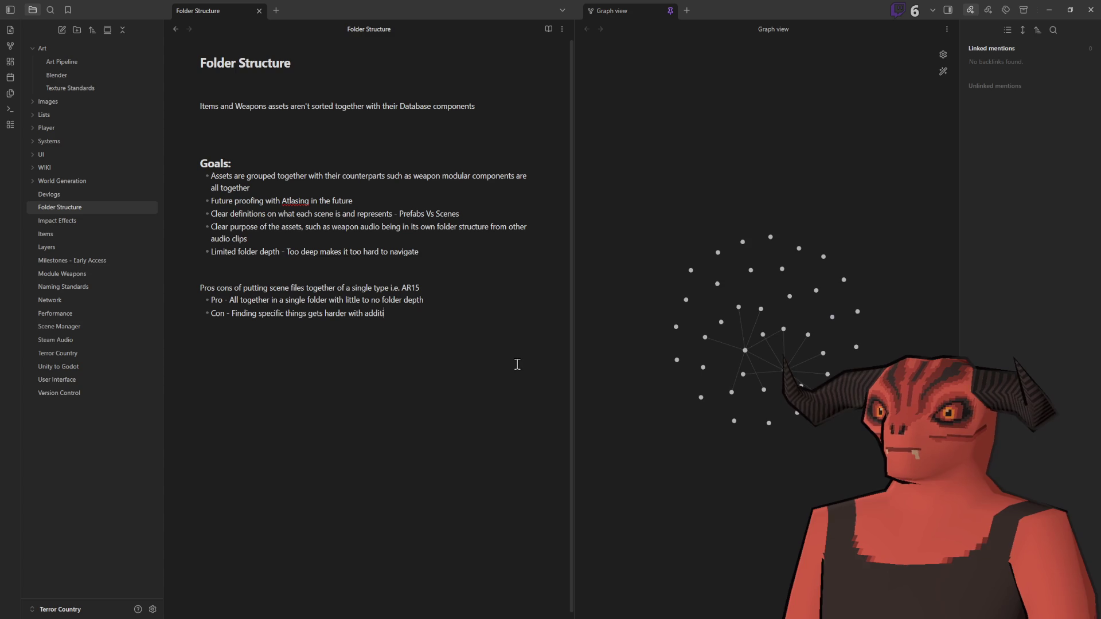
type("onal objects")
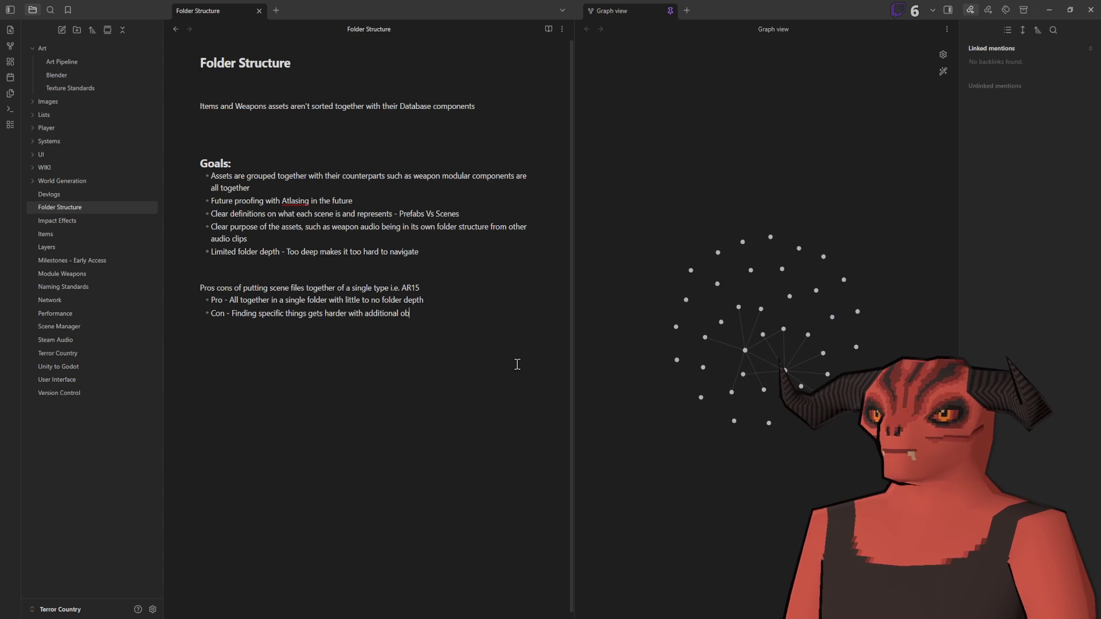
Step: Switch back to the Godot editor
key("alt+Tab")
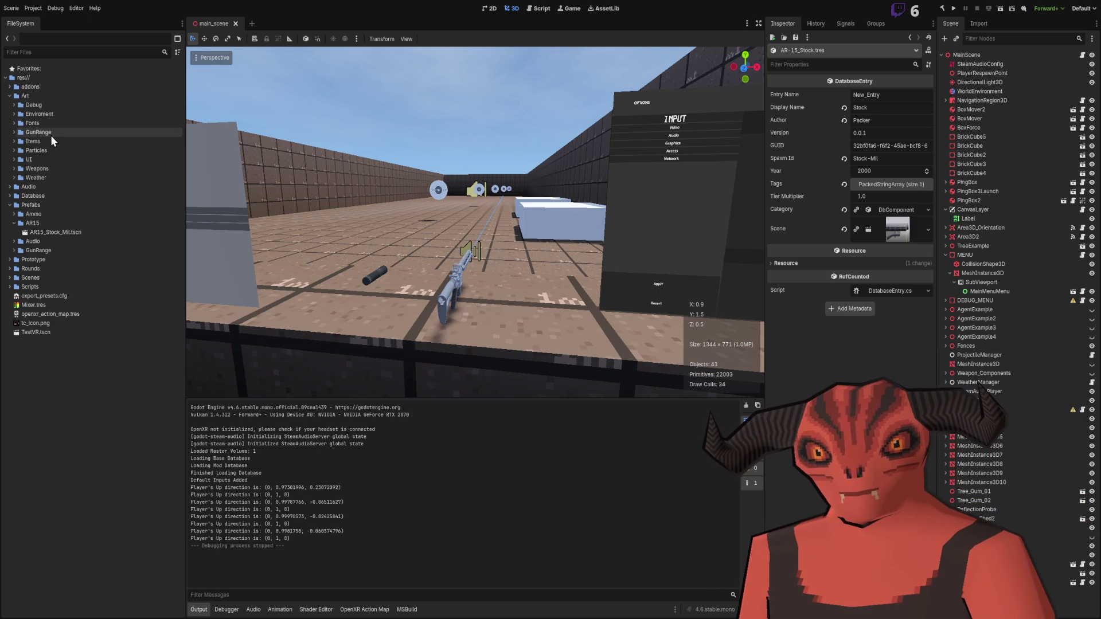
Step: Expand Art/Weapons/AR15 and collapse its Handguards and Receivers part folders
left_click(15, 169)
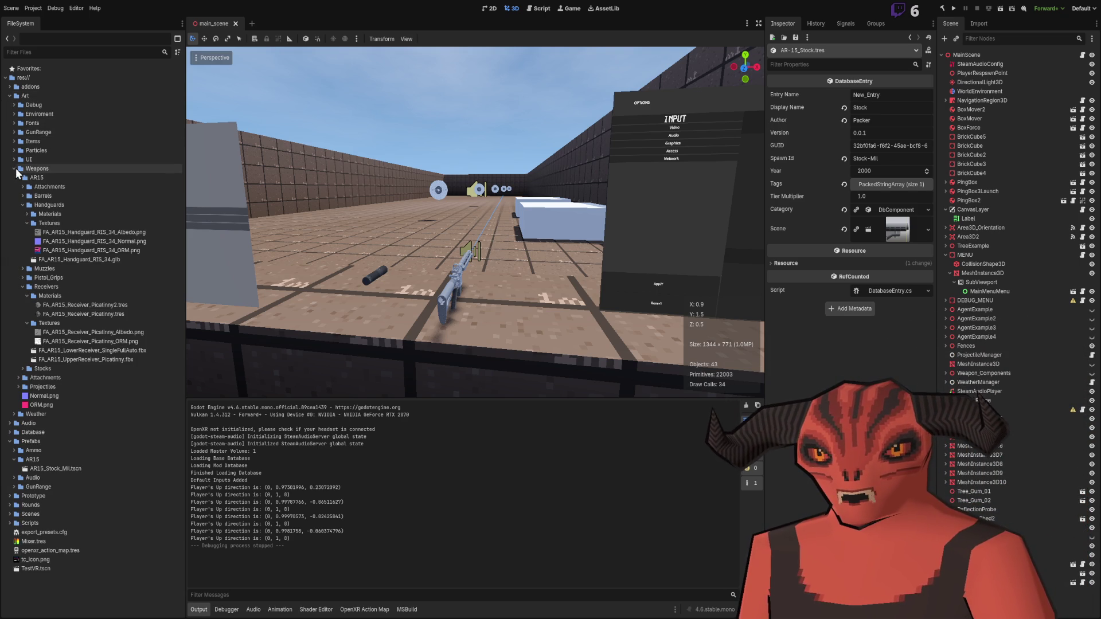
left_click(23, 205)
left_click(23, 232)
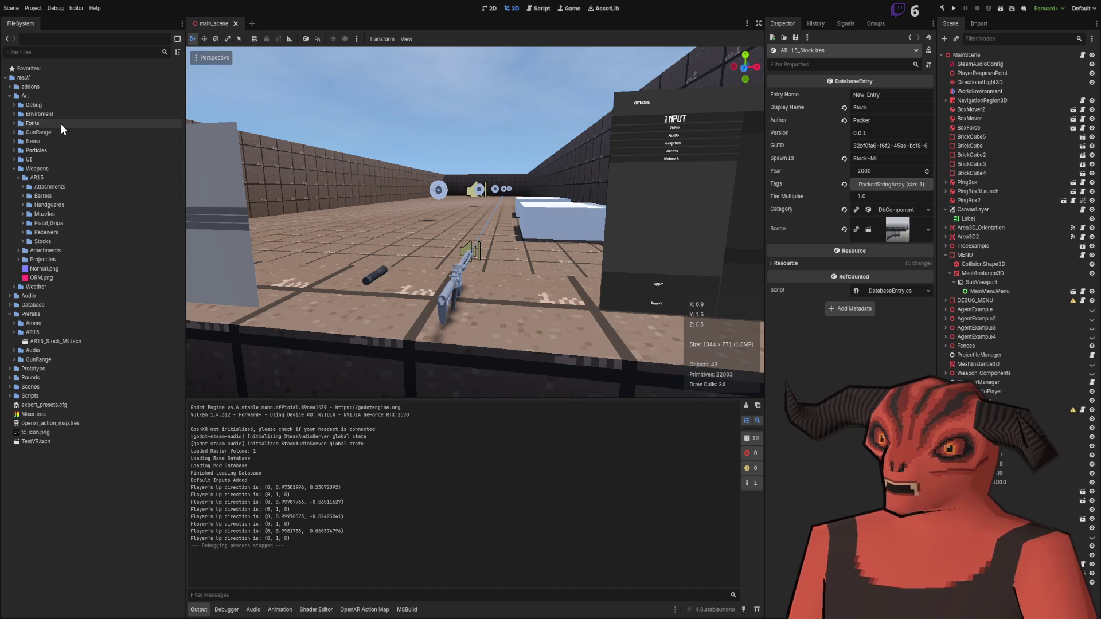
left_click(23, 195)
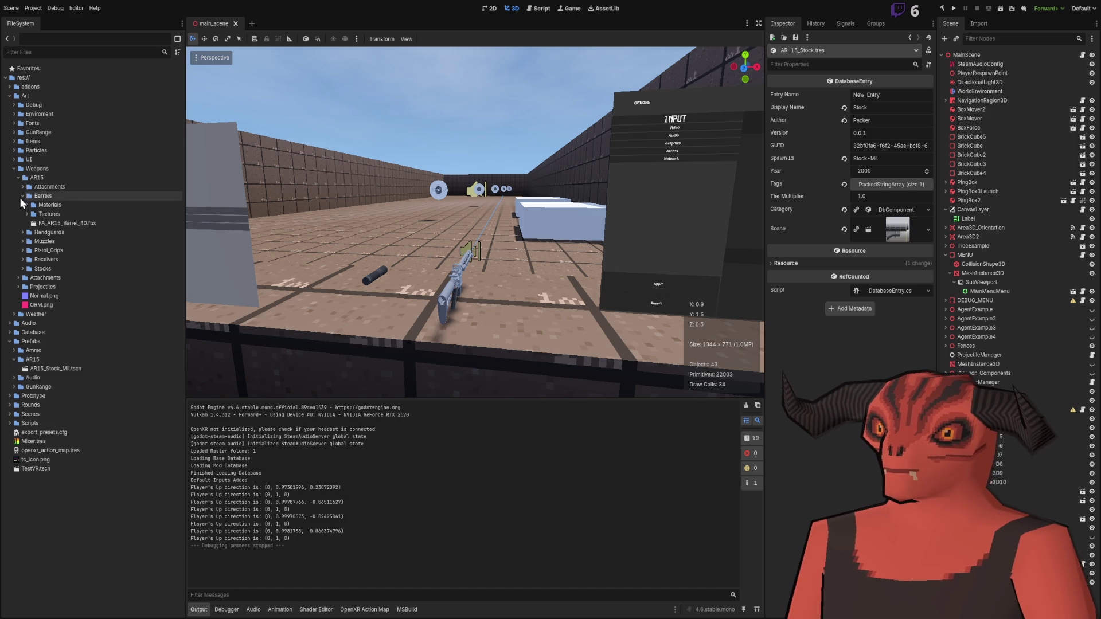
left_click_drag(41, 221, 556, 331)
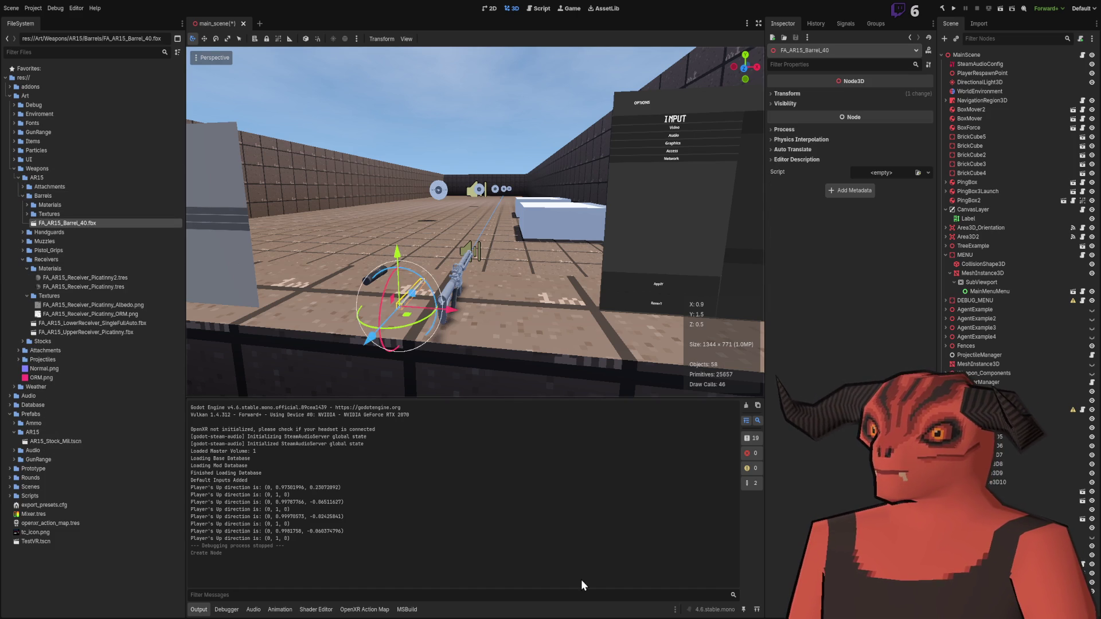
key("Delete")
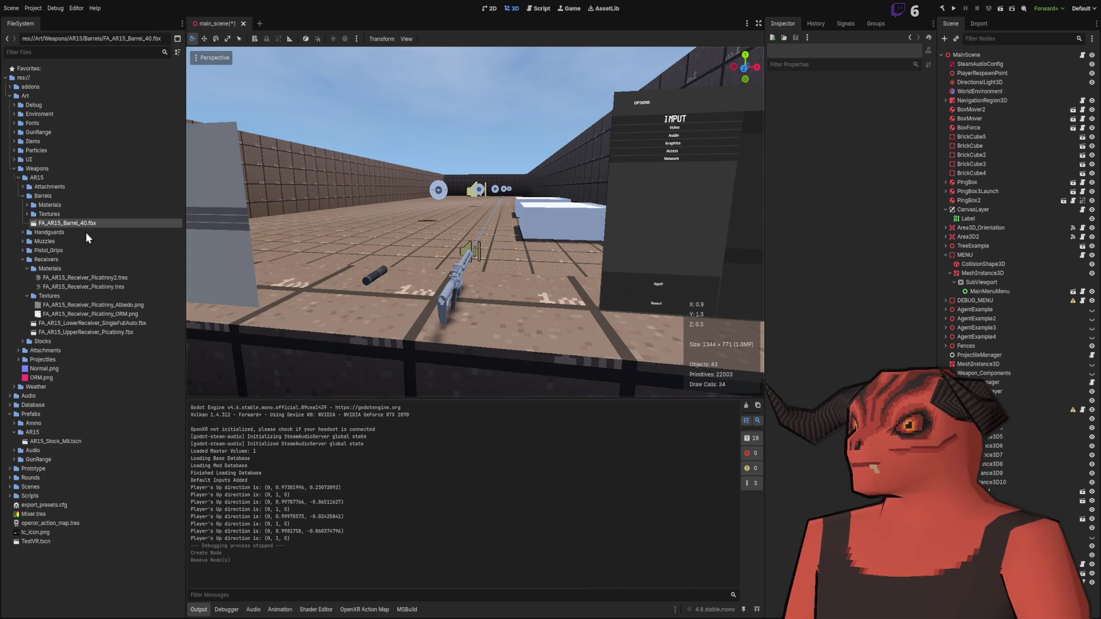
left_click(22, 197)
left_click(21, 180)
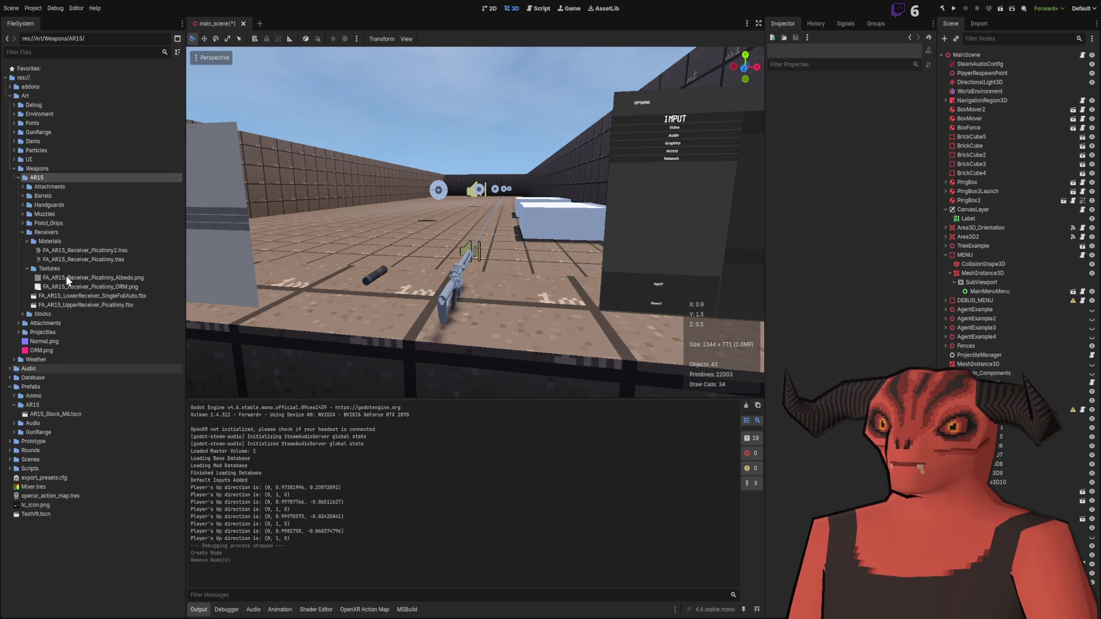
left_click(18, 178)
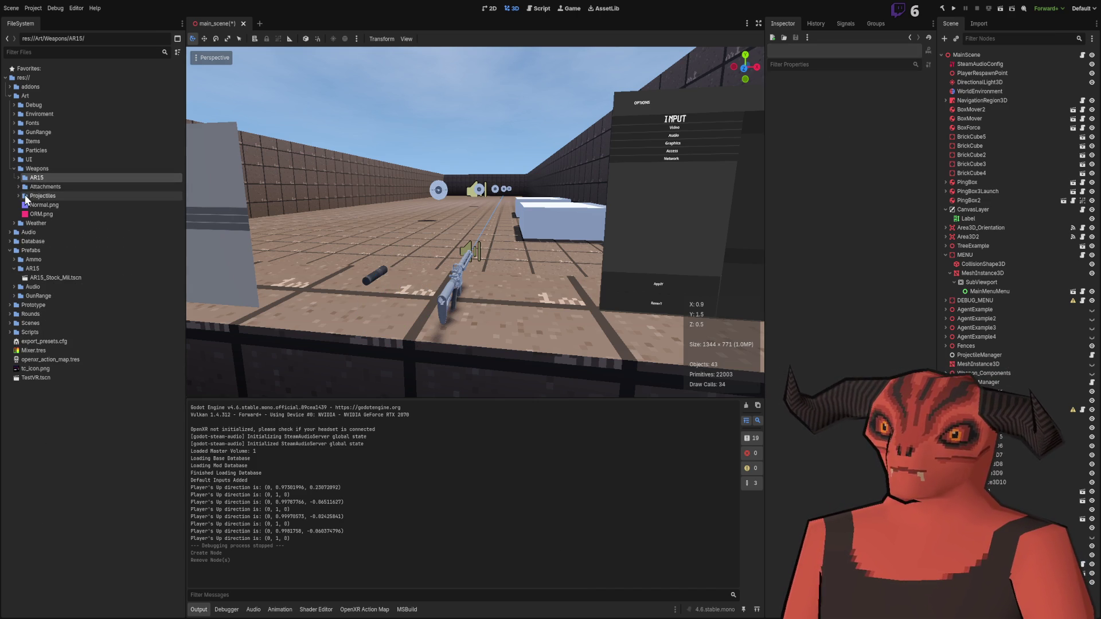
left_click(18, 178)
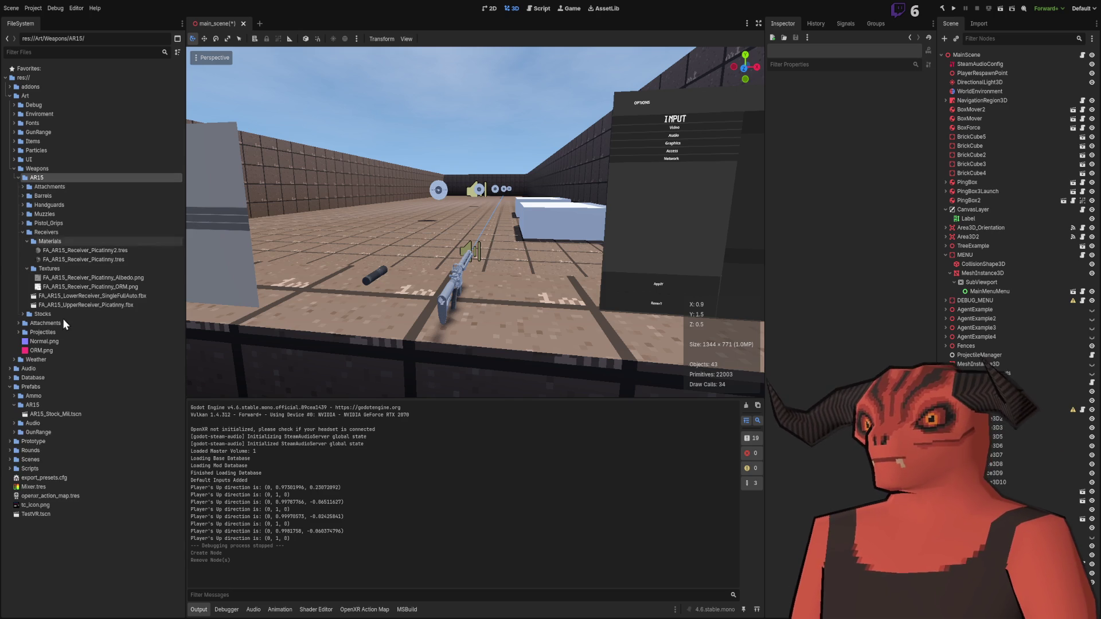
left_click(23, 232)
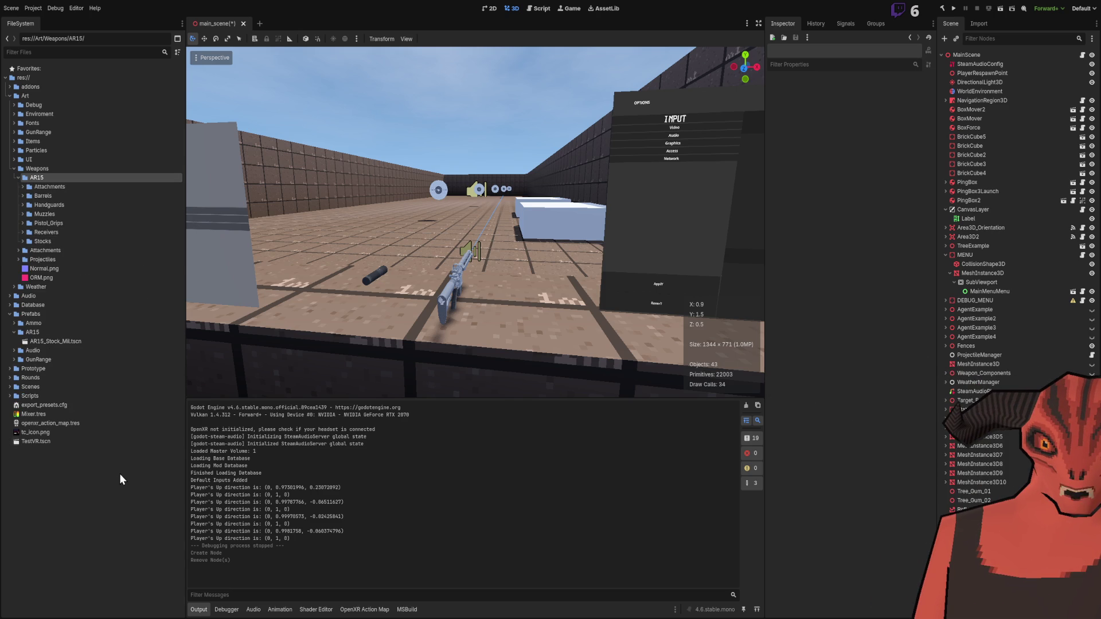
left_click(154, 484)
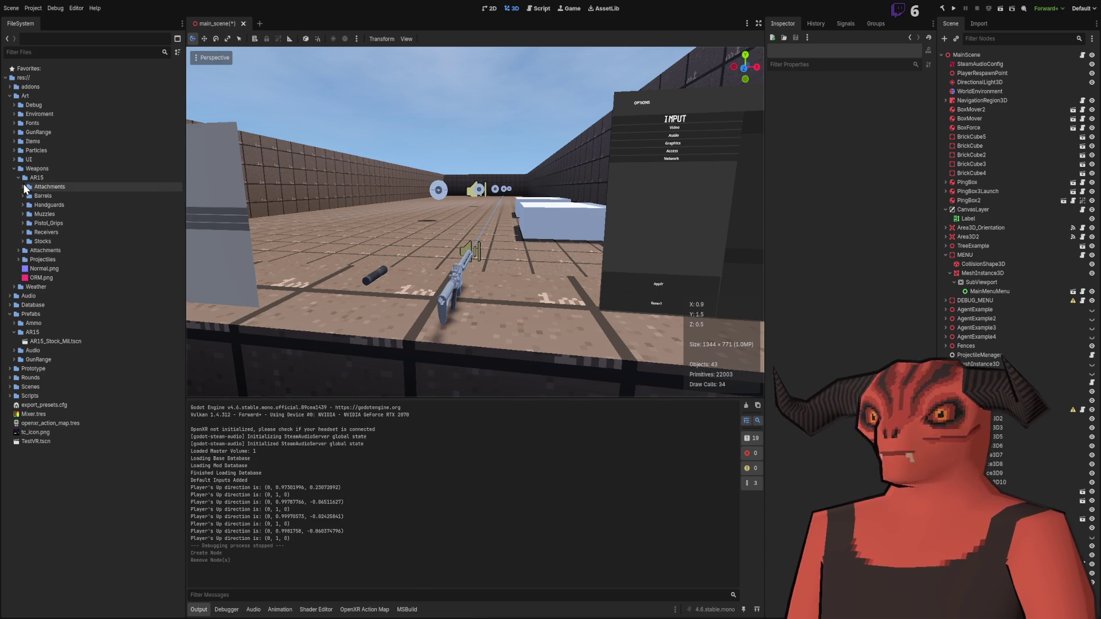
key("alt+Tab")
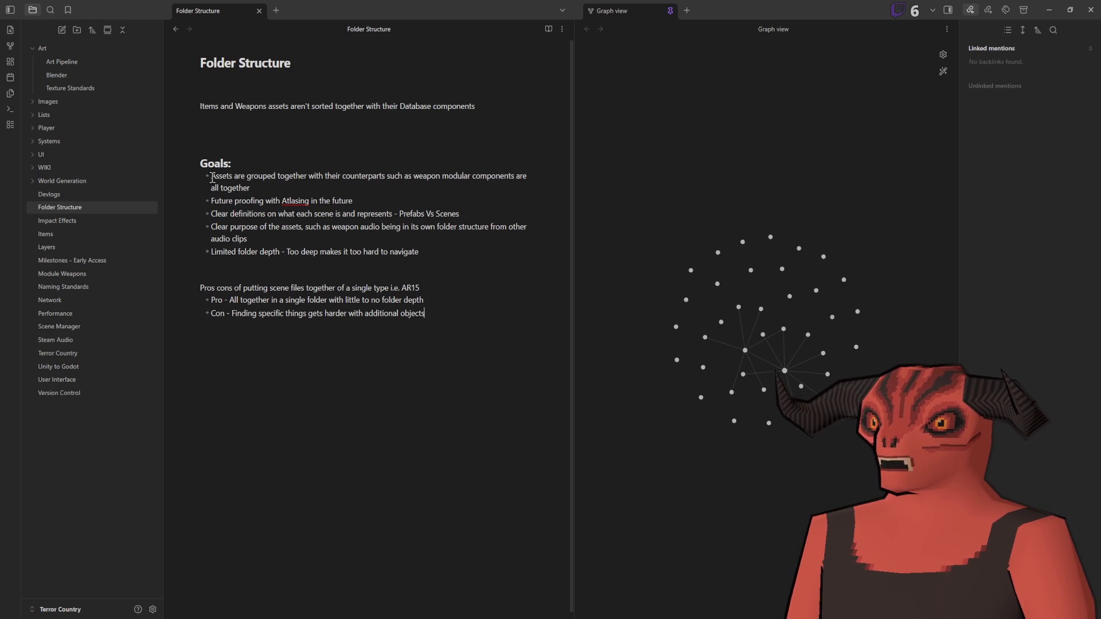
mouse_move(250, 187)
left_mouse_down()
mouse_move(214, 163)
mouse_move(253, 188)
left_mouse_up()
left_click(306, 172)
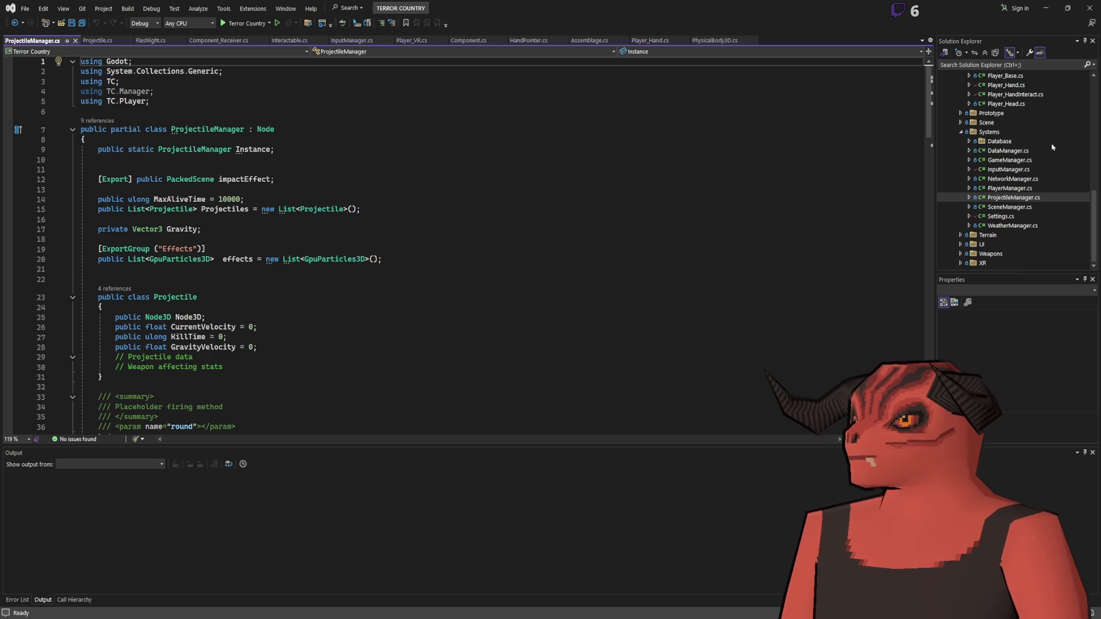
Step: Open DataManager.cs from Solution Explorer and scroll down to LoadGameDatabase
scroll(1052, 147, "up", 6)
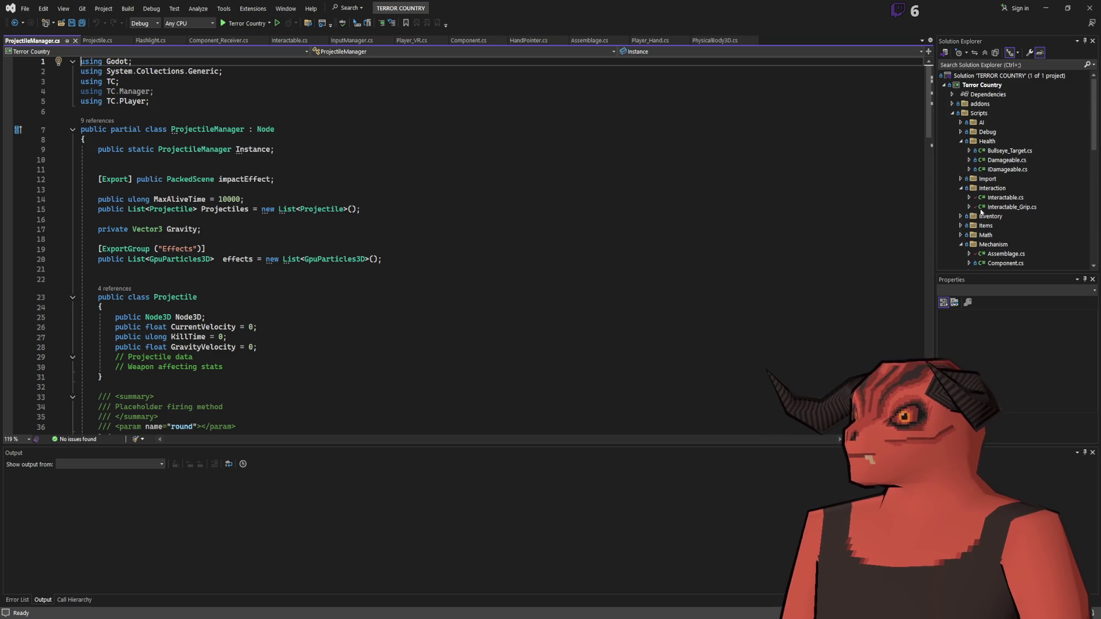
scroll(1049, 157, "down", 6)
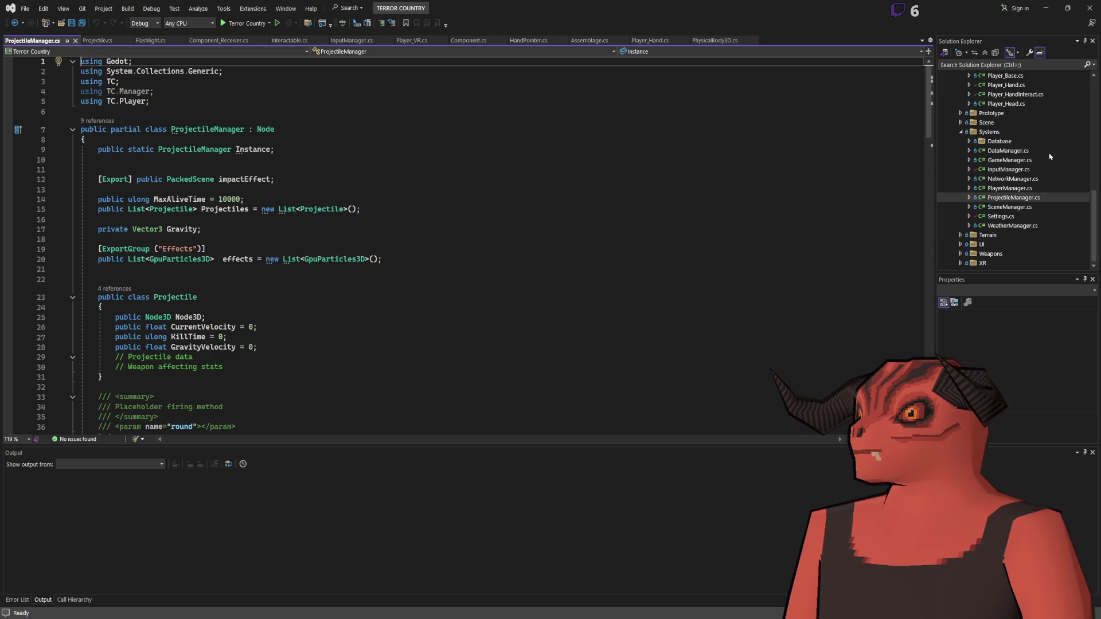
double_click(1007, 150)
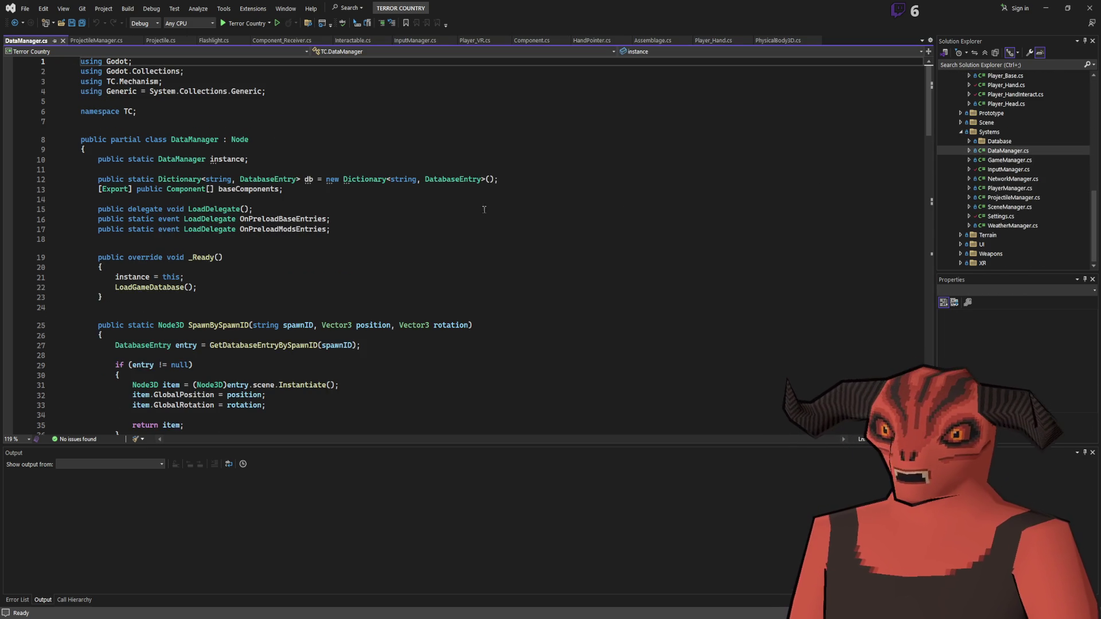
scroll(313, 207, "down", 5)
scroll(314, 207, "down", 8)
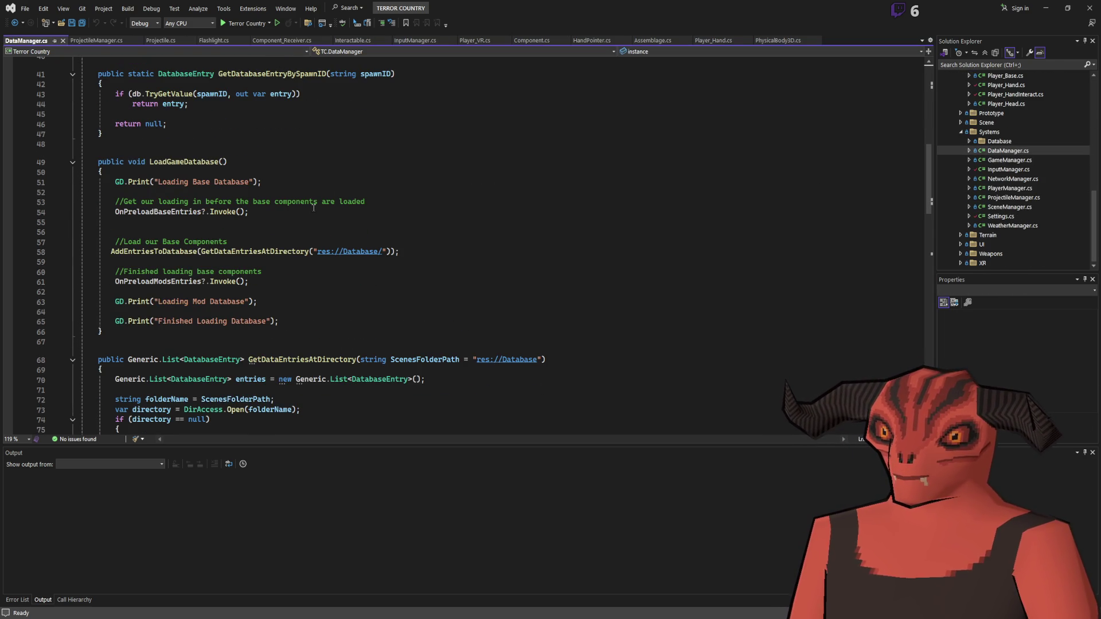
Step: Jump from the AddEntriesToDatabase call on line 58 to its definition with F12
left_click(186, 213)
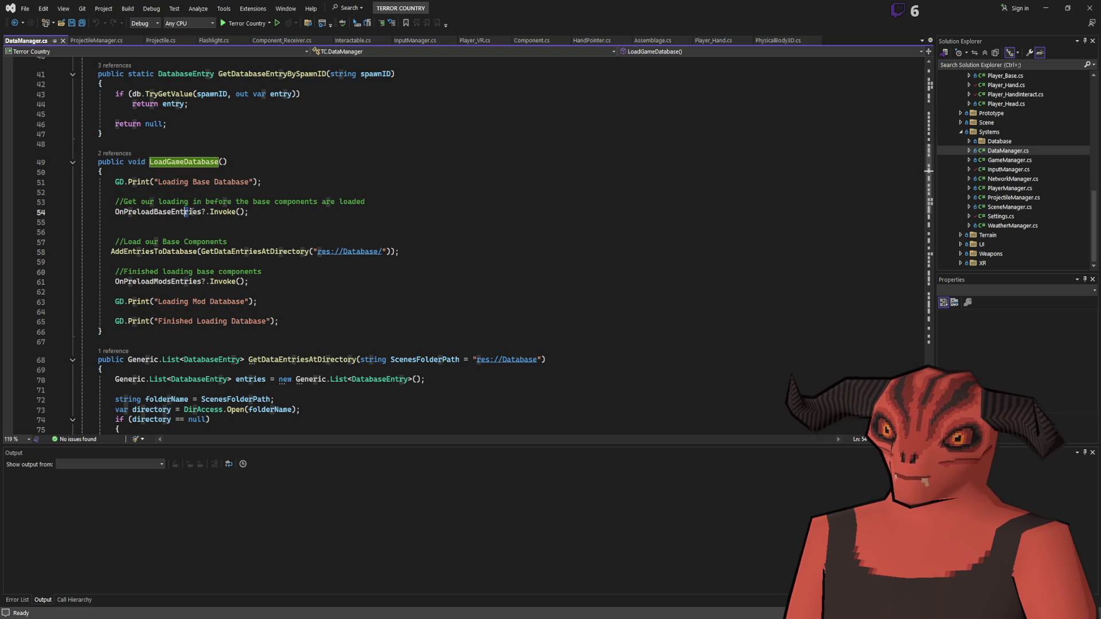
mouse_move(400, 252)
left_mouse_down()
mouse_move(115, 243)
mouse_move(111, 253)
left_mouse_up()
left_click(141, 252)
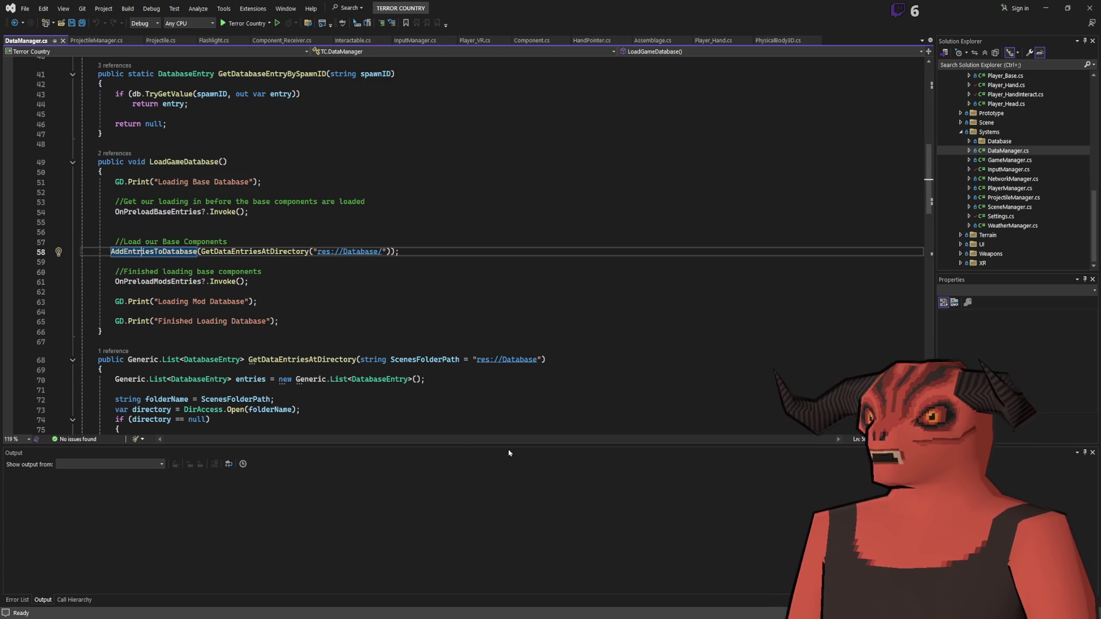
key("alt+Tab")
key("alt+Tab")
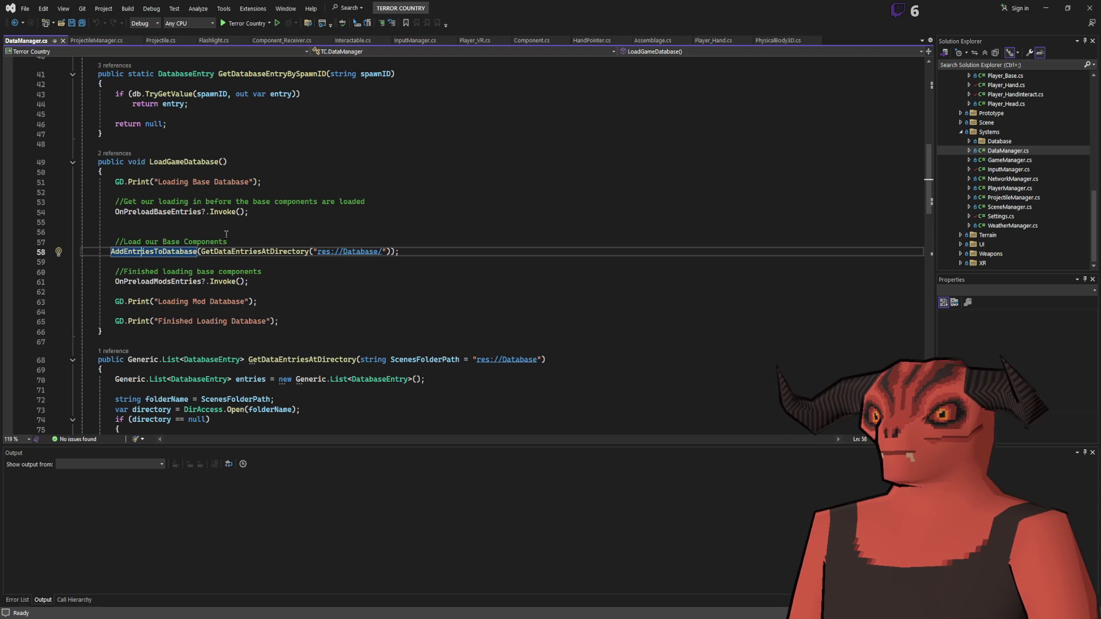
key("F12")
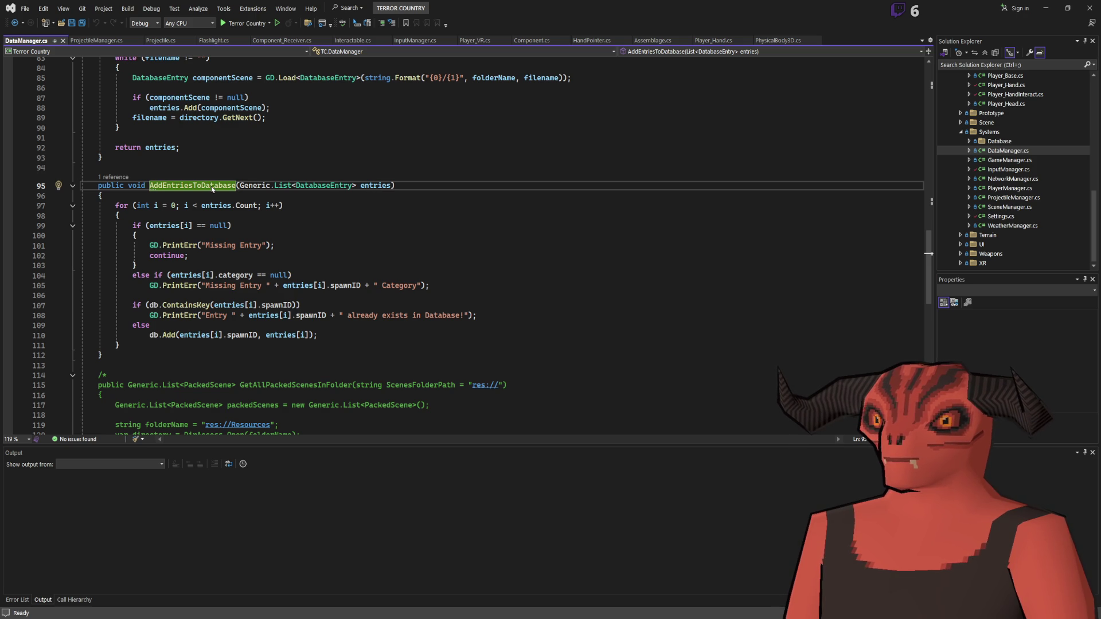
Step: List all references to AddEntriesToDatabase, then jump to the GetDataEntriesAtDirectory definition
left_click(372, 187)
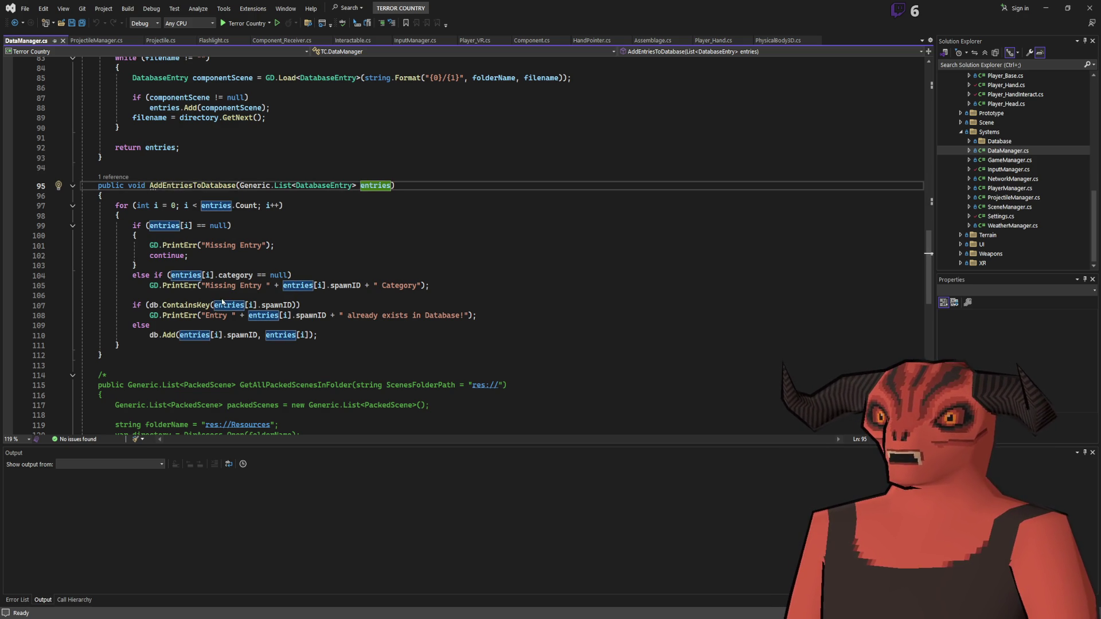
left_click(189, 185)
key("shift+F12")
key("Return")
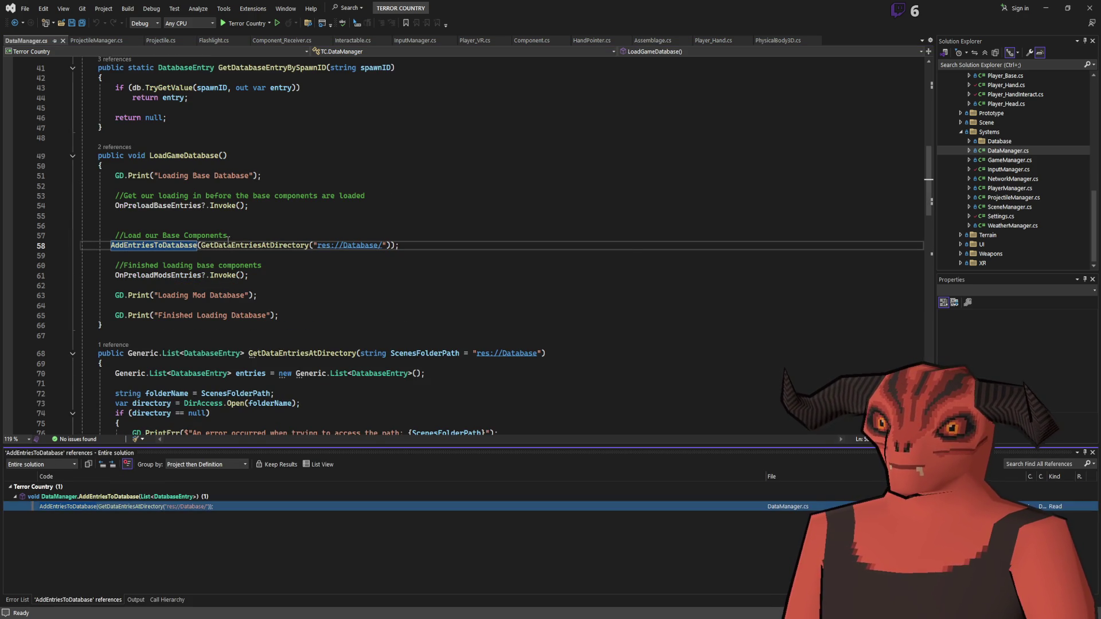
left_click(229, 244)
key("F12")
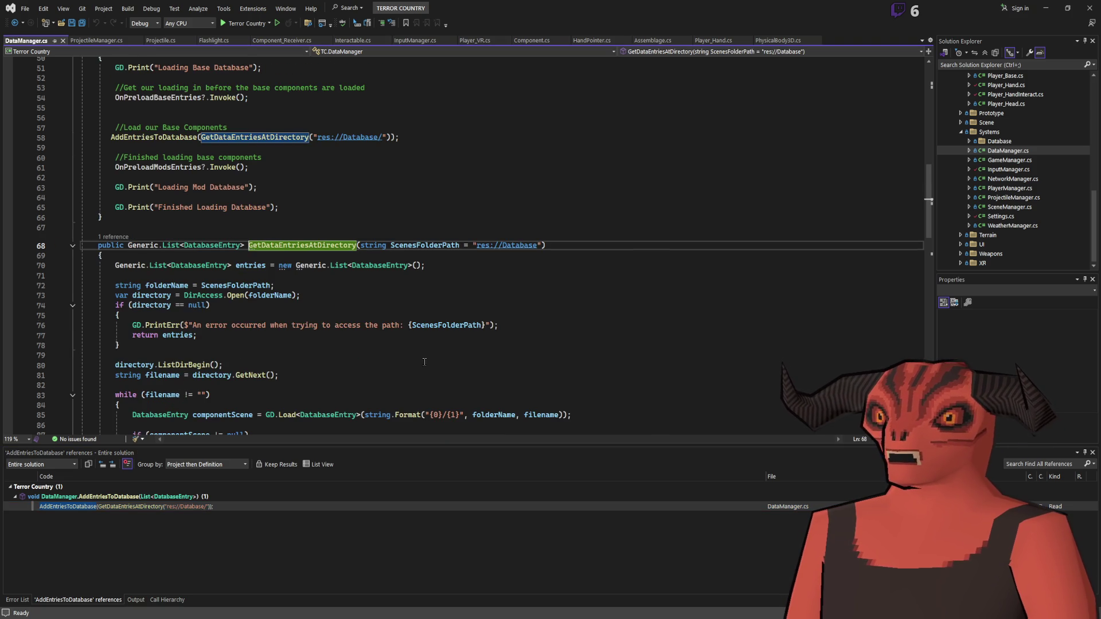
Step: Select the GD.Load componentScene call on line 85 and place the cursor to insert above it
scroll(425, 362, "down", 3)
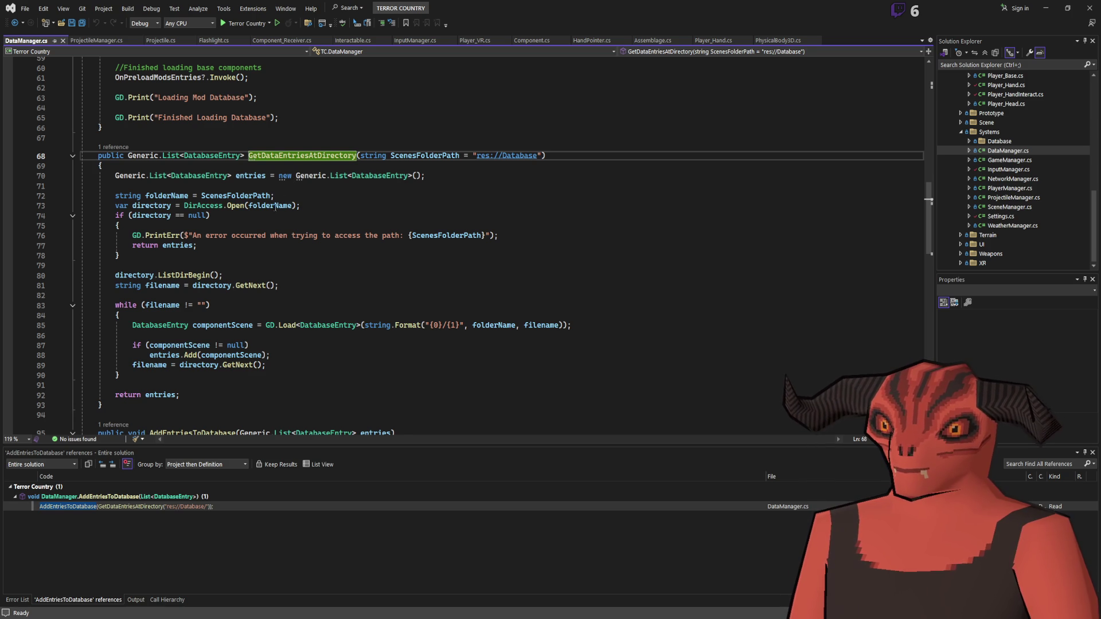
left_click(228, 325)
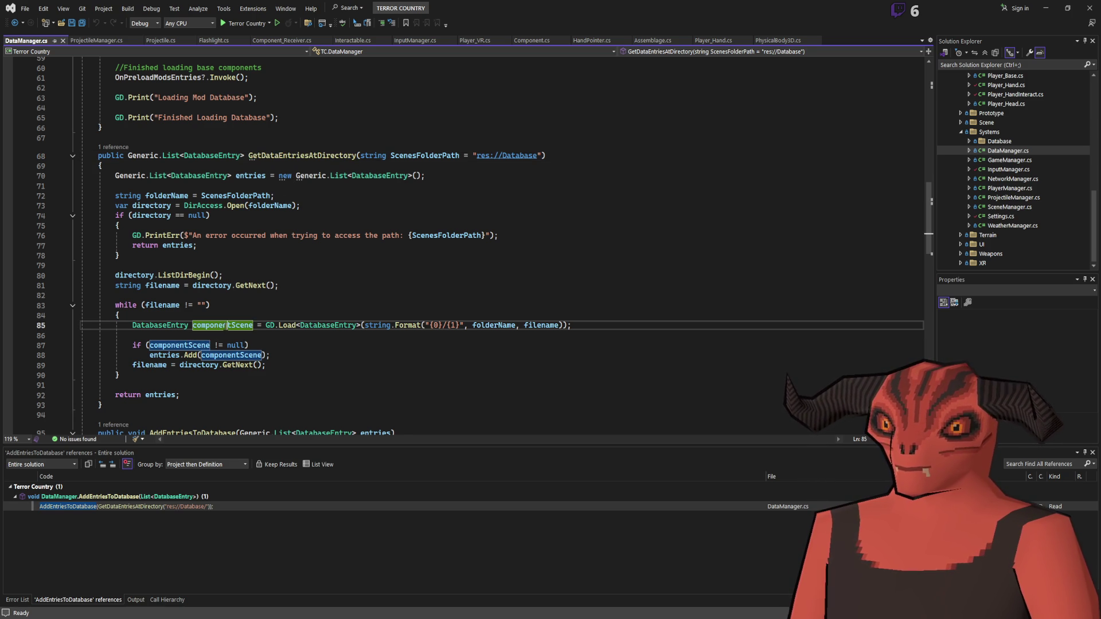
scroll(327, 323, "down", 3)
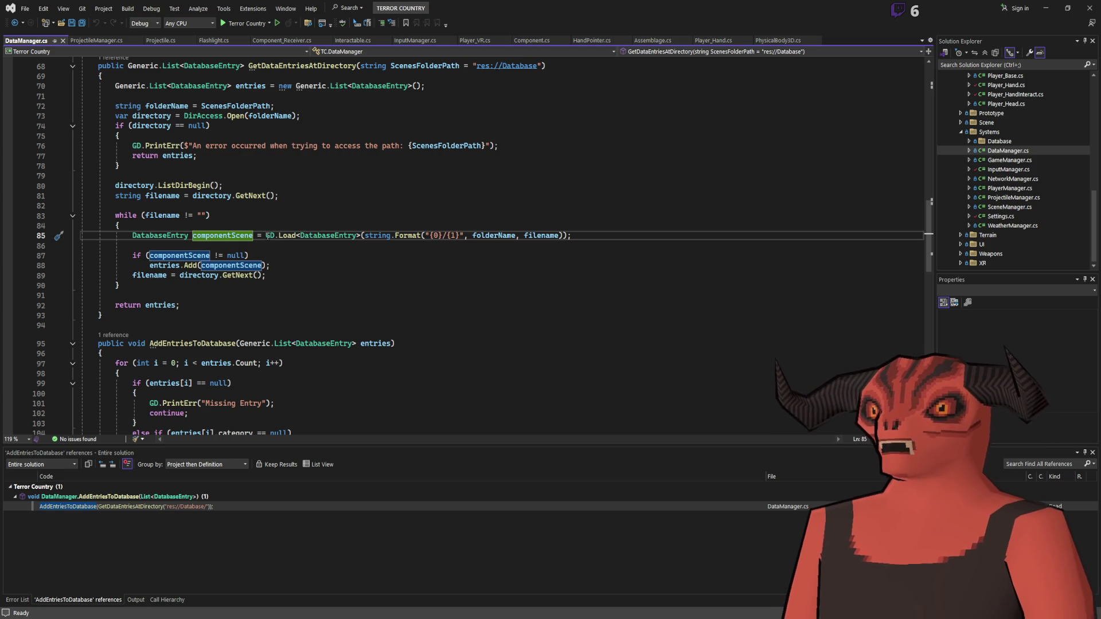
left_click_drag(267, 235, 572, 235)
scroll(321, 286, "up", 2)
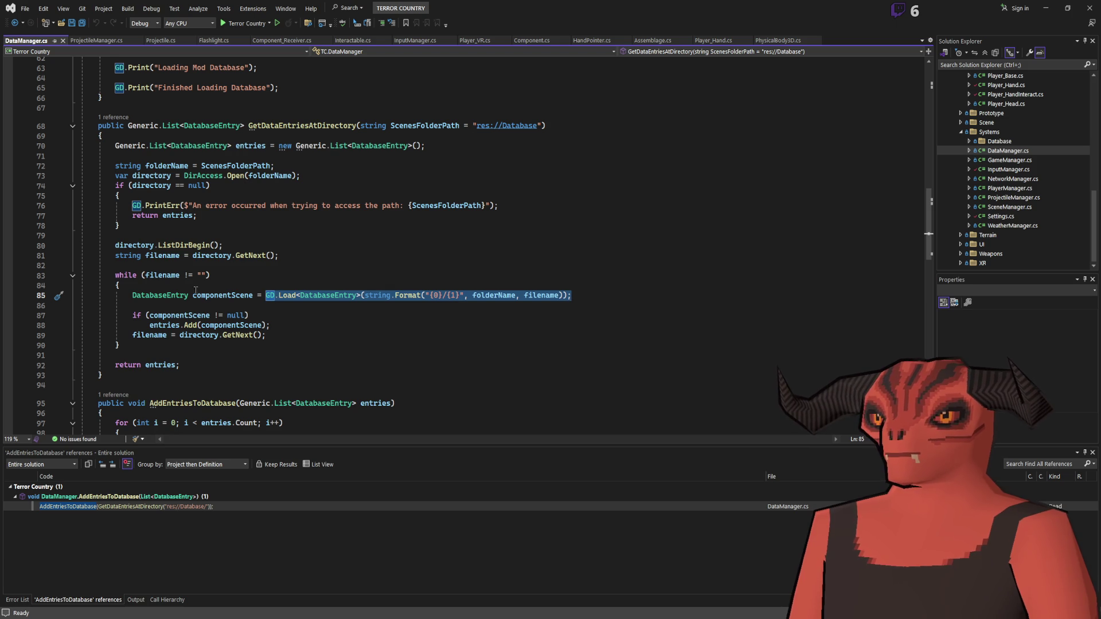
left_click(324, 288)
Step: Add '//TODO make this not grab anything but the Database Entry' above the load and save DataManager.cs
type("//TODO make this n")
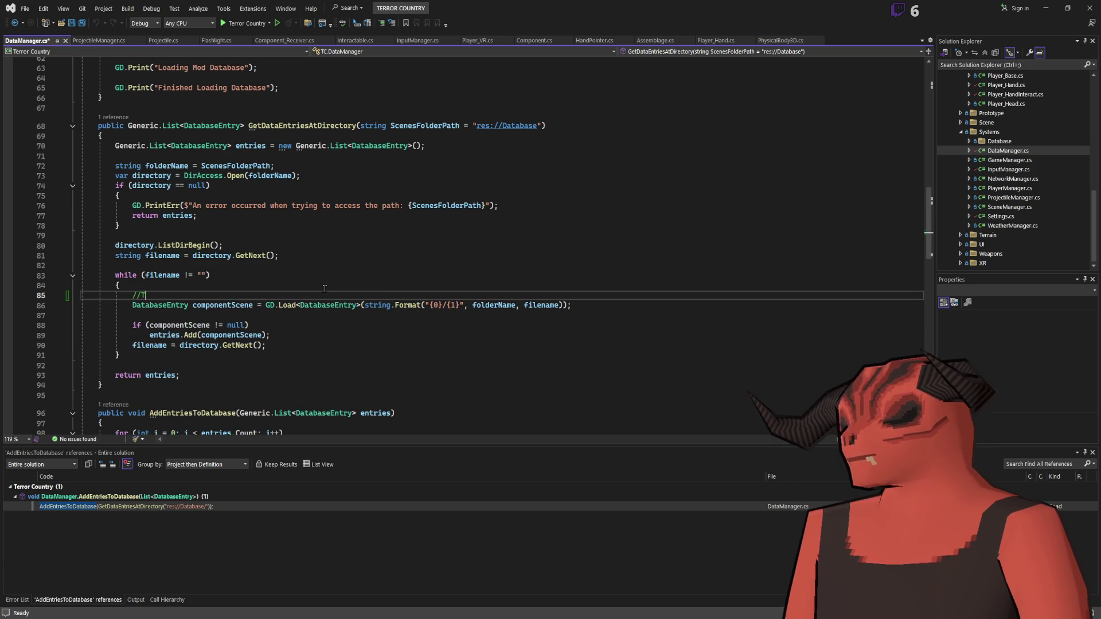
type("ot")
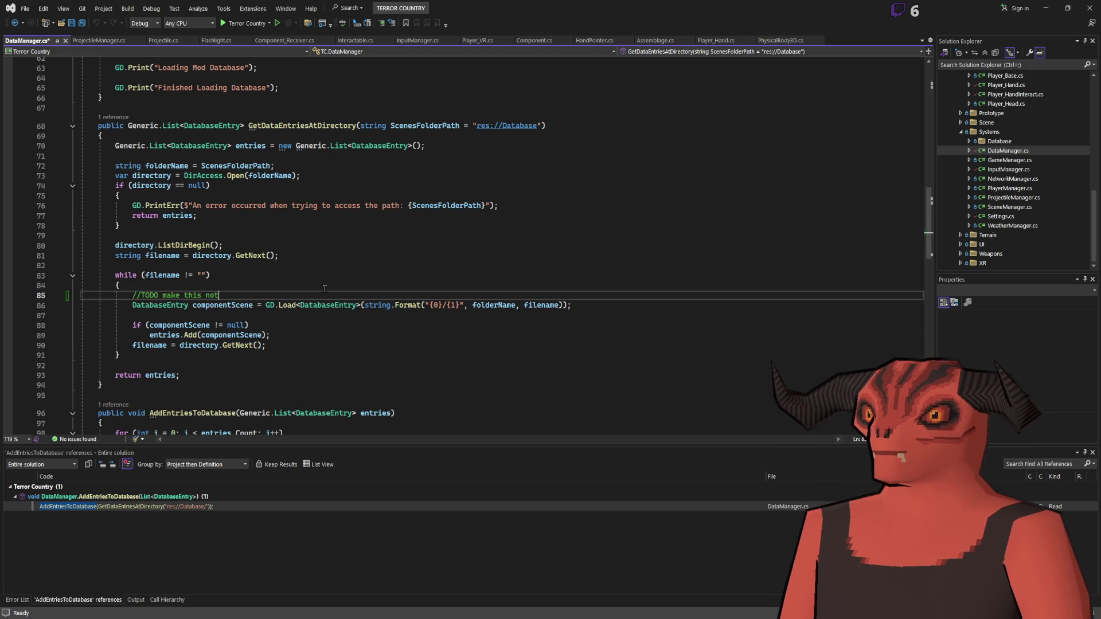
type(" grab anything buy")
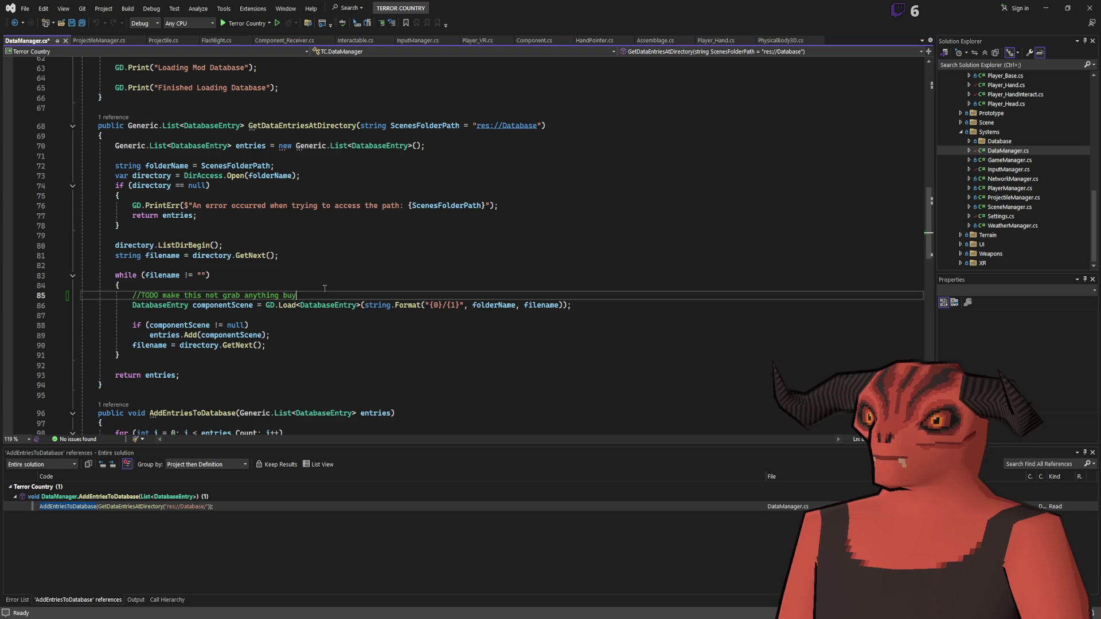
key("BackSpace")
type("t the Database Entry")
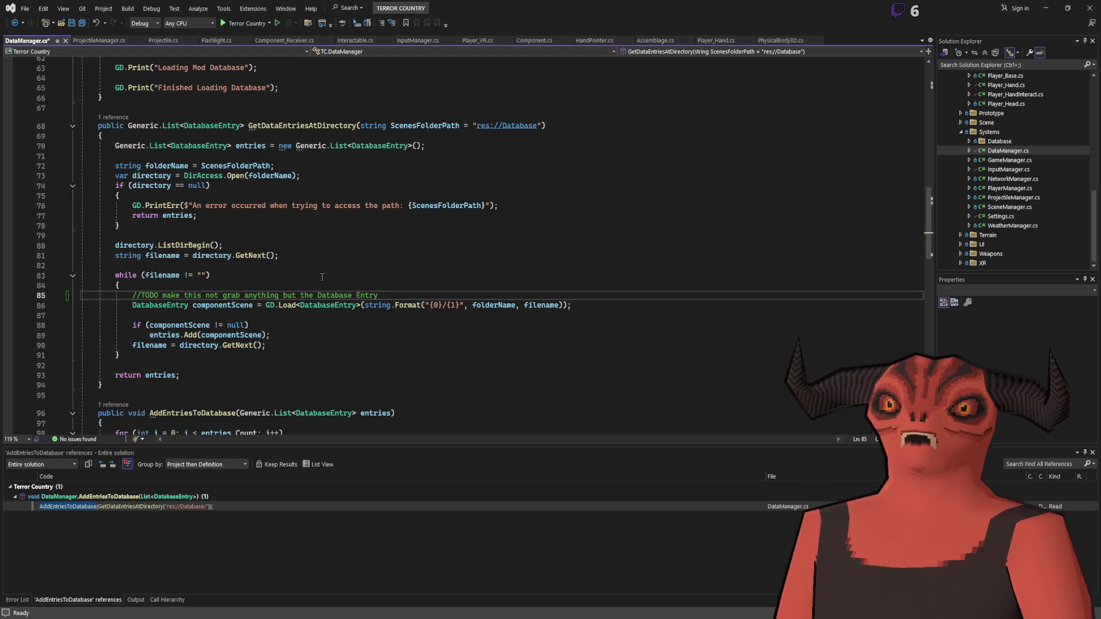
key("ctrl+s")
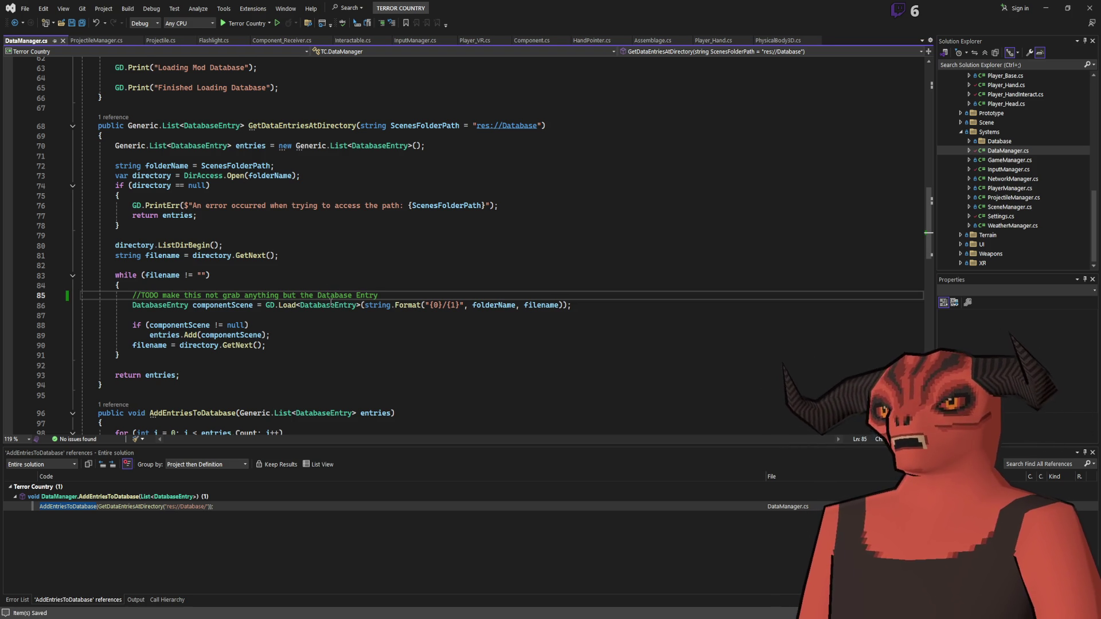
left_click_drag(133, 305, 633, 310)
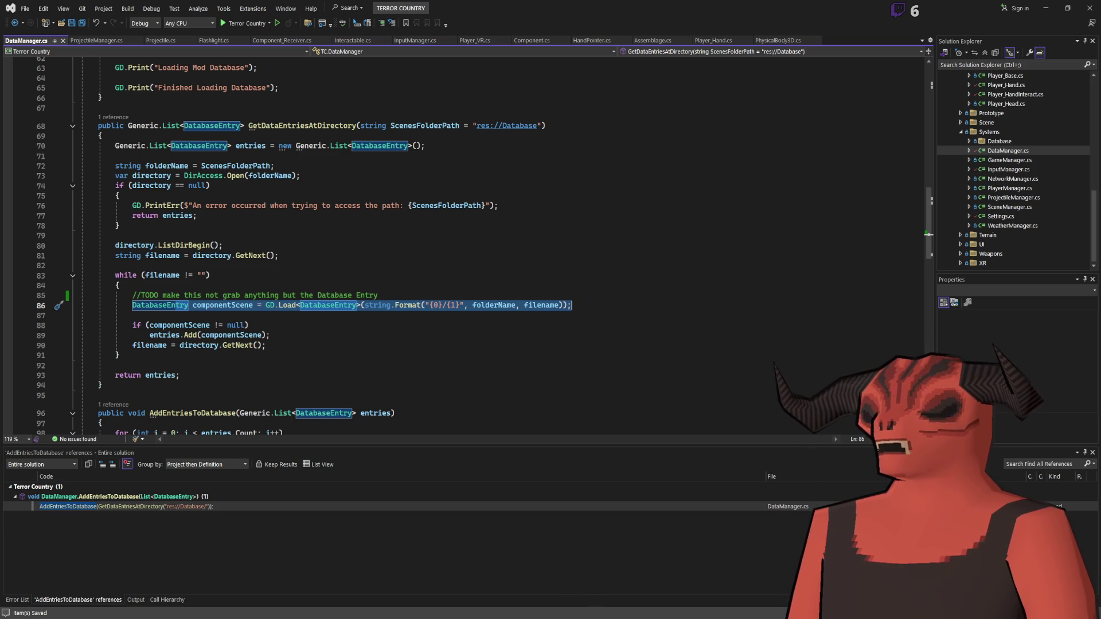
key("alt+Tab")
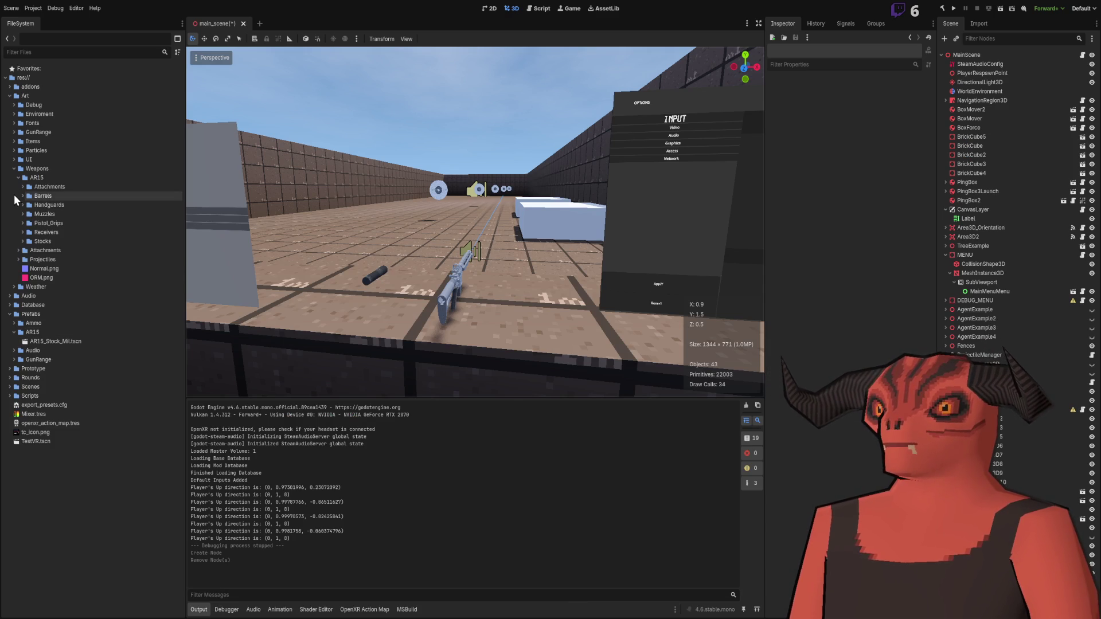
Step: Open AR-15_Stock.tres from the Database folder to view display name Stock, version 0.0.1, year 2000
left_click(11, 305)
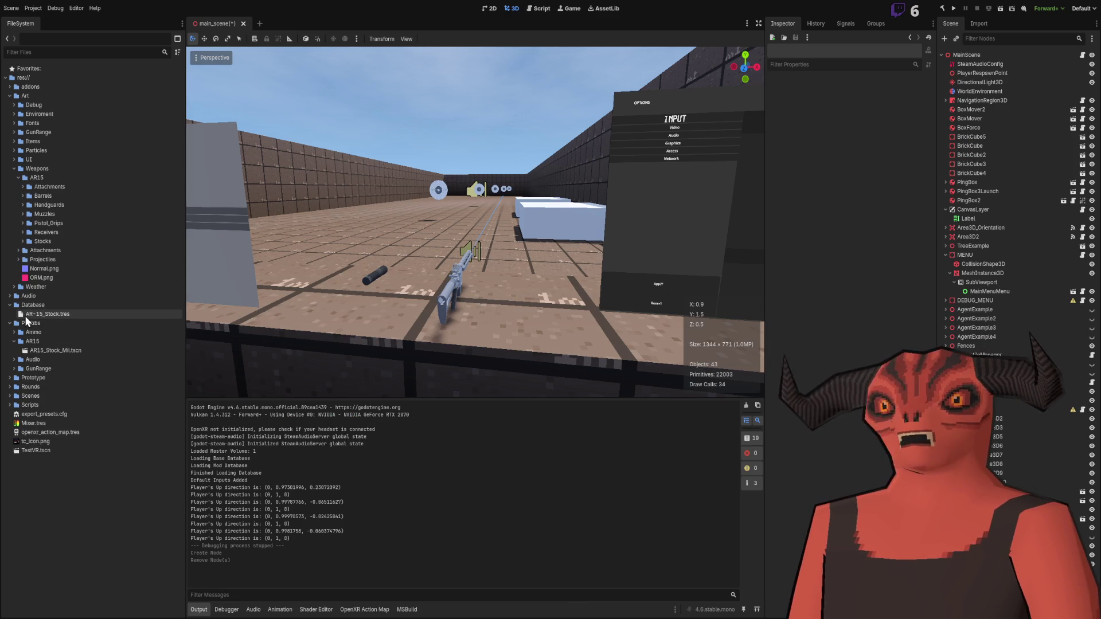
double_click(31, 314)
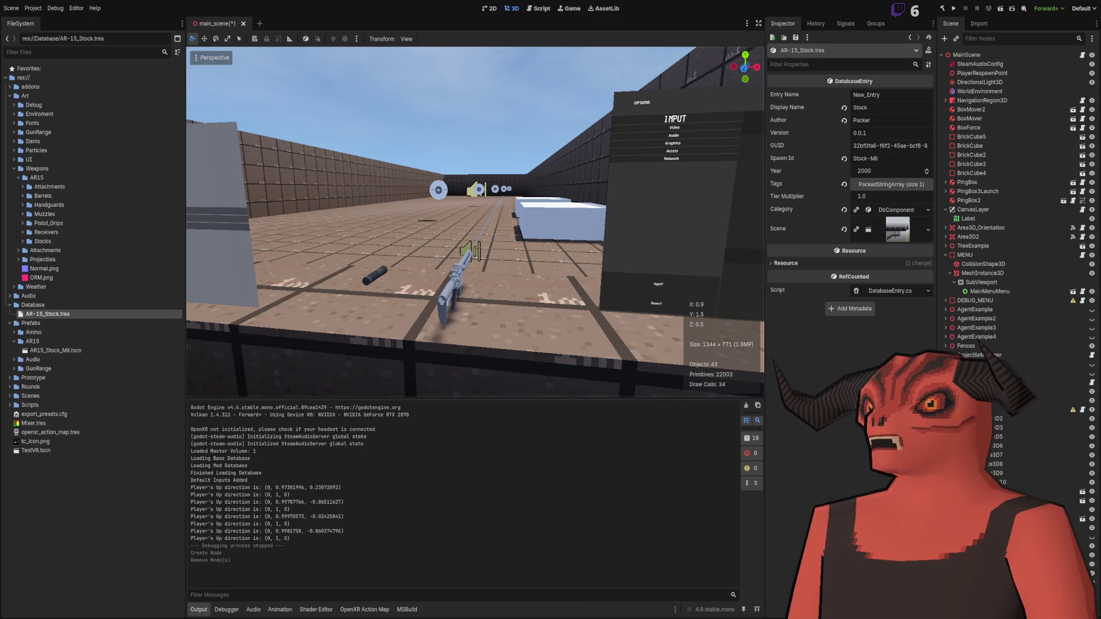
left_click(130, 490)
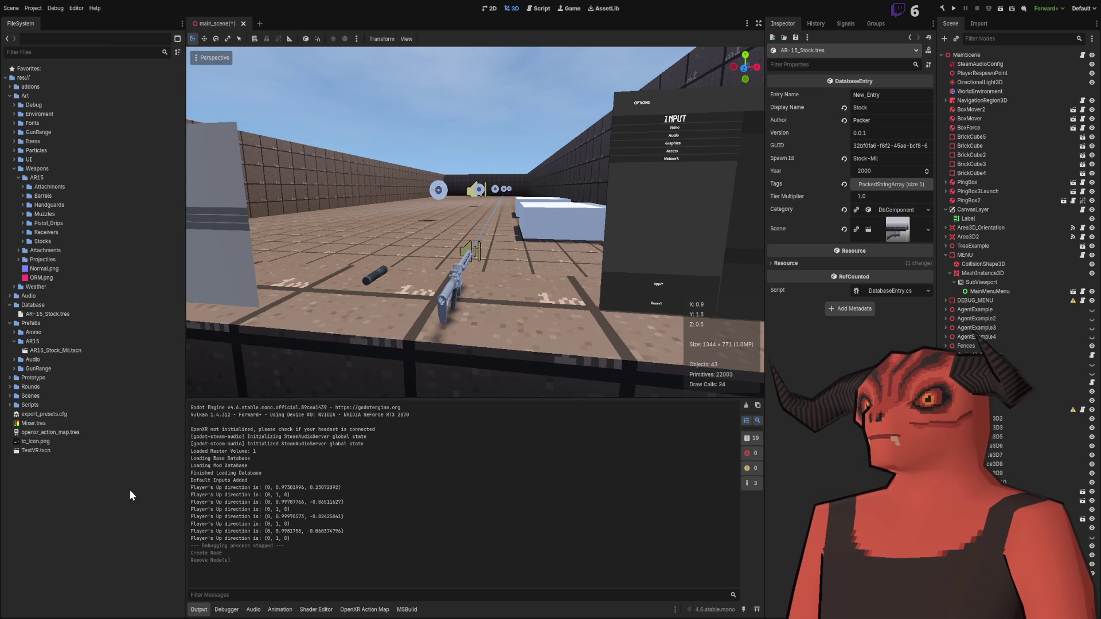
left_click(71, 314)
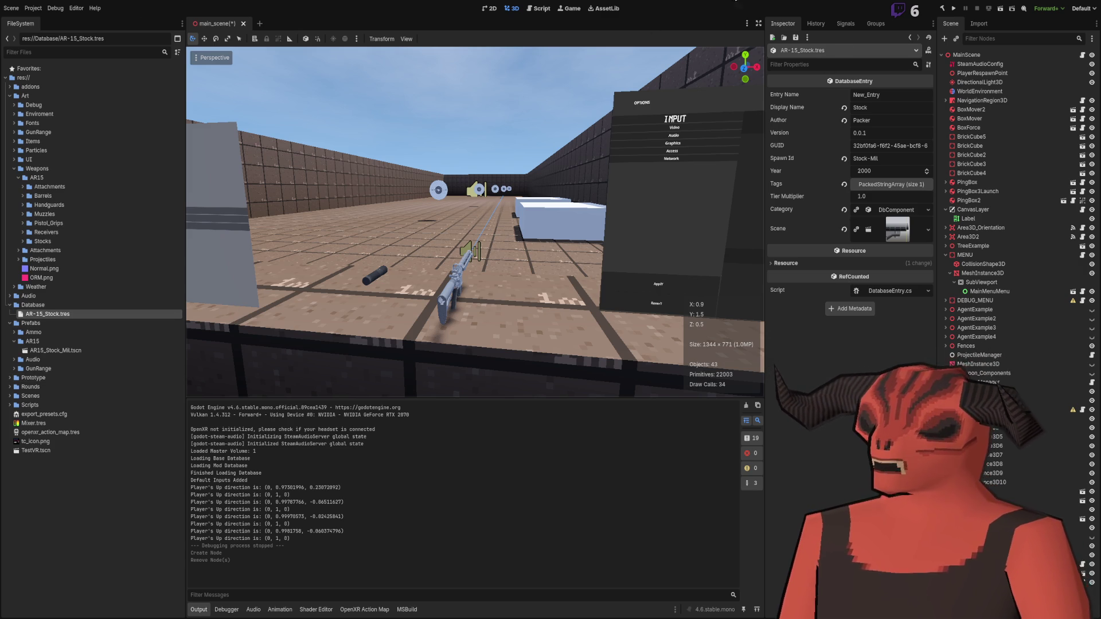
key("alt+Tab")
key("alt+Tab")
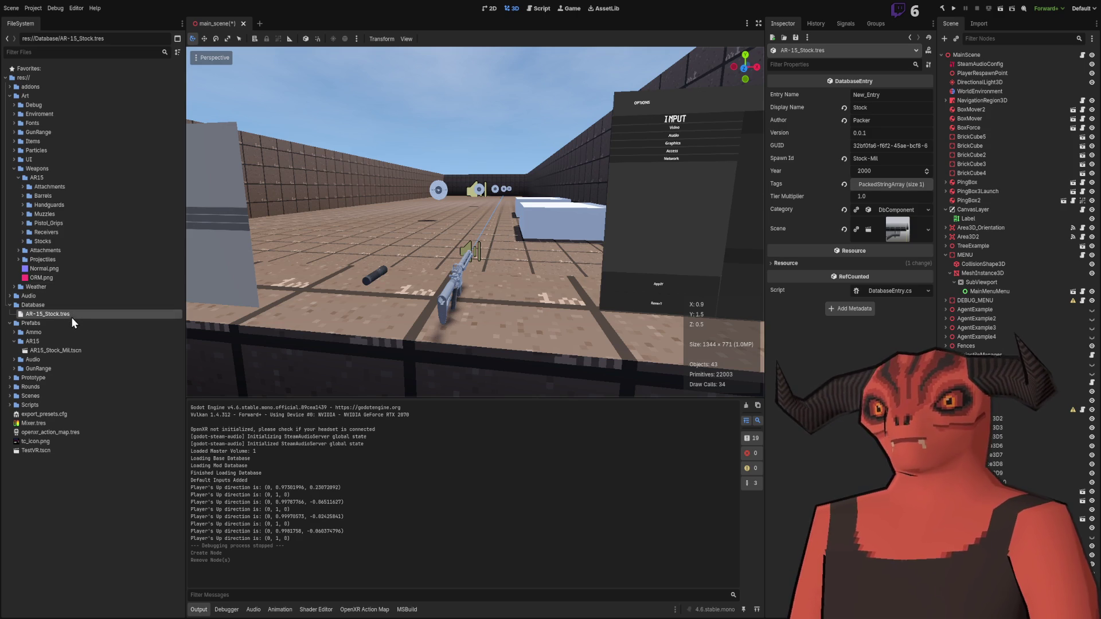
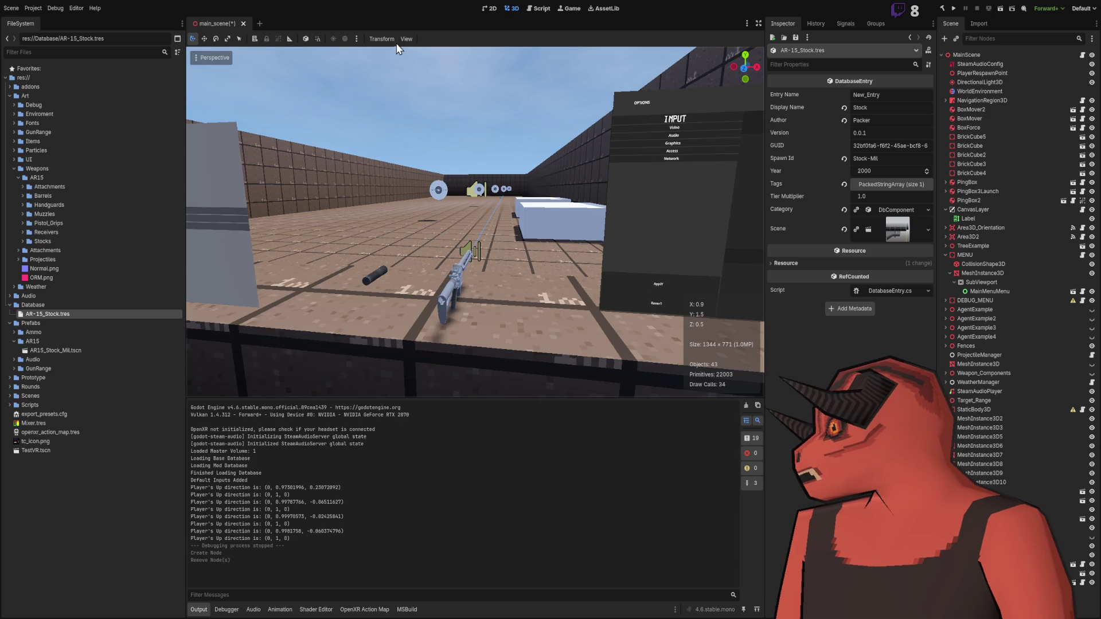
Step: Fly the view down to floor level beside the rifle and orbit behind it
left_click_drag(456, 184, 395, 245)
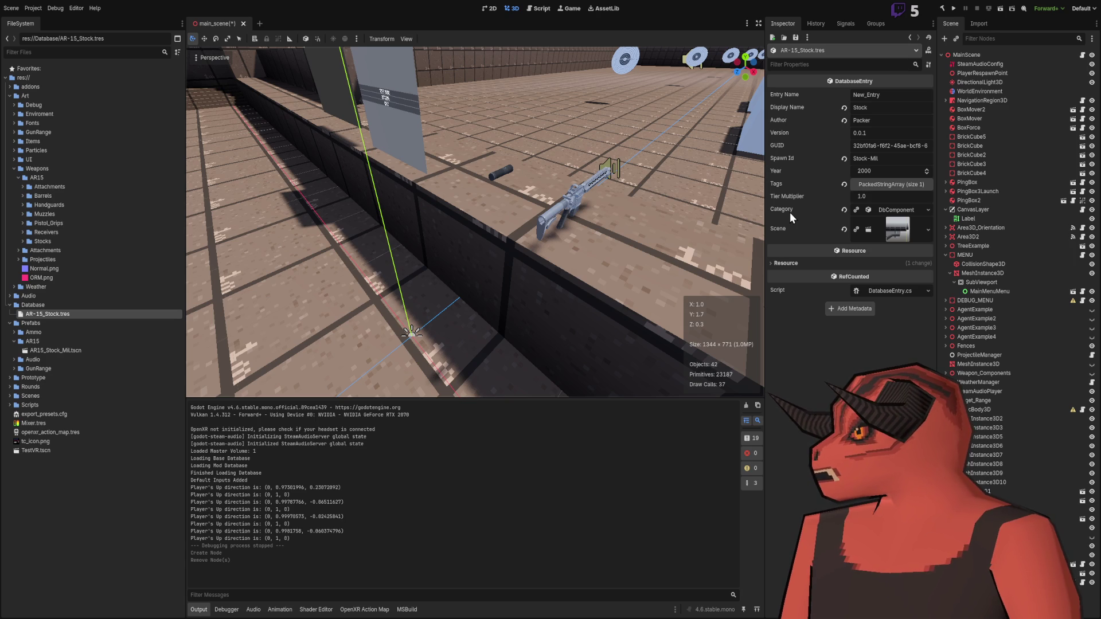
left_click_drag(597, 222, 590, 222)
key("w")
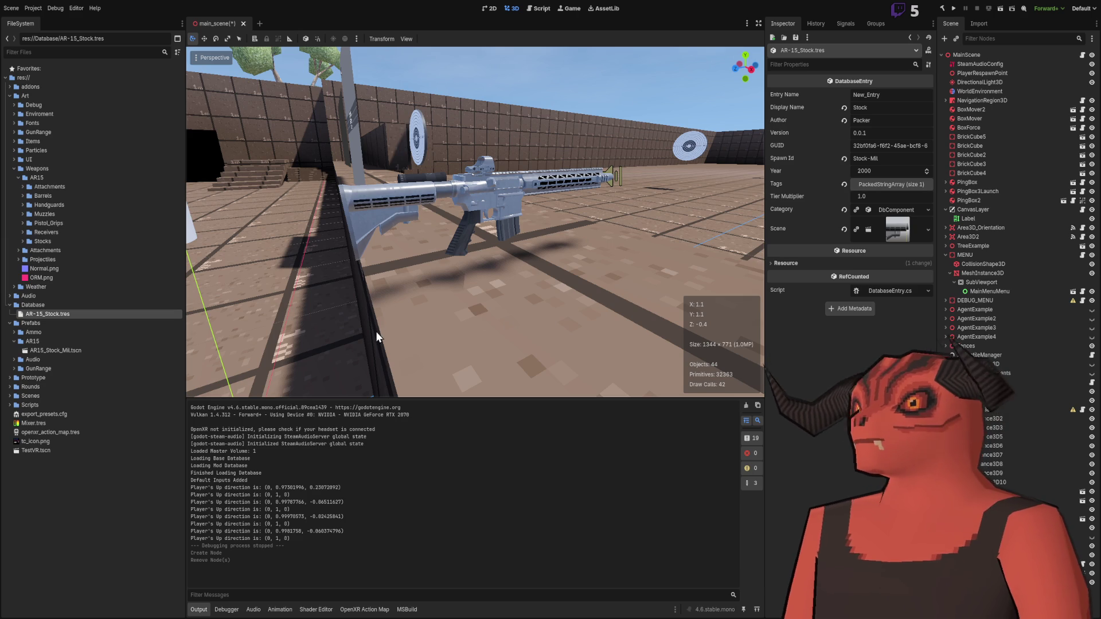
key("w")
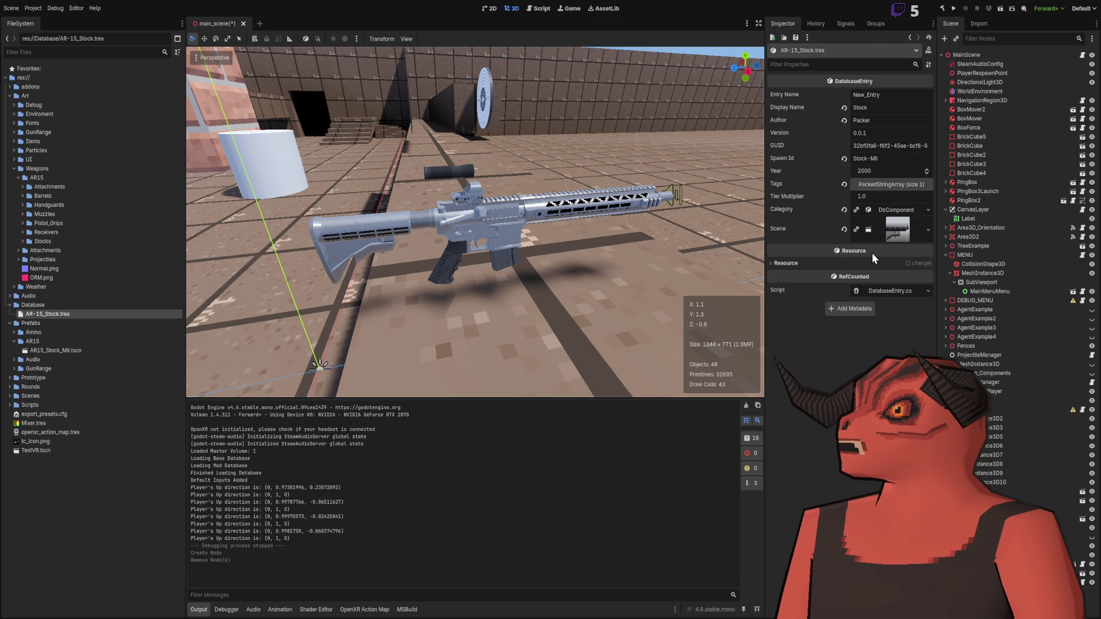
mouse_move(497, 266)
left_mouse_down()
mouse_move(577, 261)
mouse_move(436, 253)
mouse_move(494, 249)
mouse_move(524, 223)
left_mouse_up()
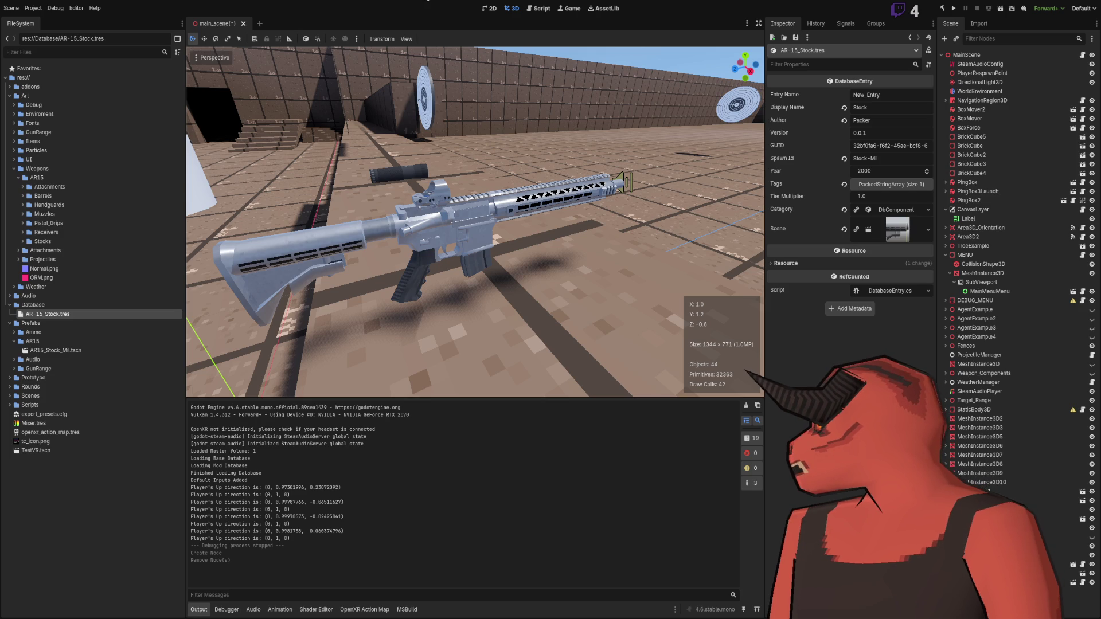
Step: Open FA_AR15_Handguard_RIS_34_Albedo.png from the AR15 Handguards Textures folder in the Inspector
key("s")
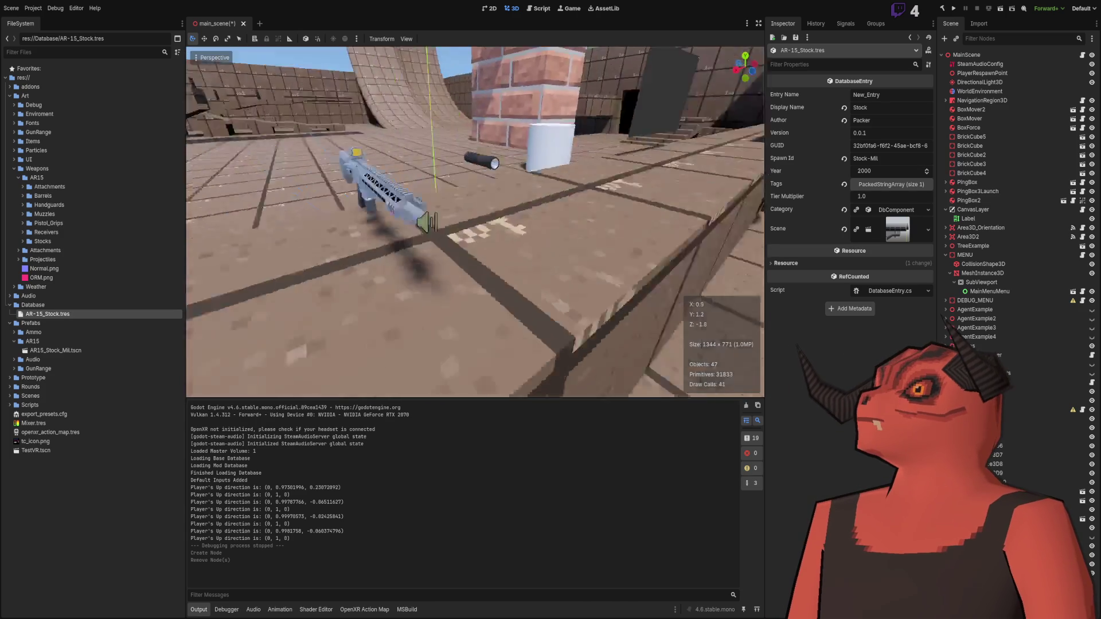
key("w")
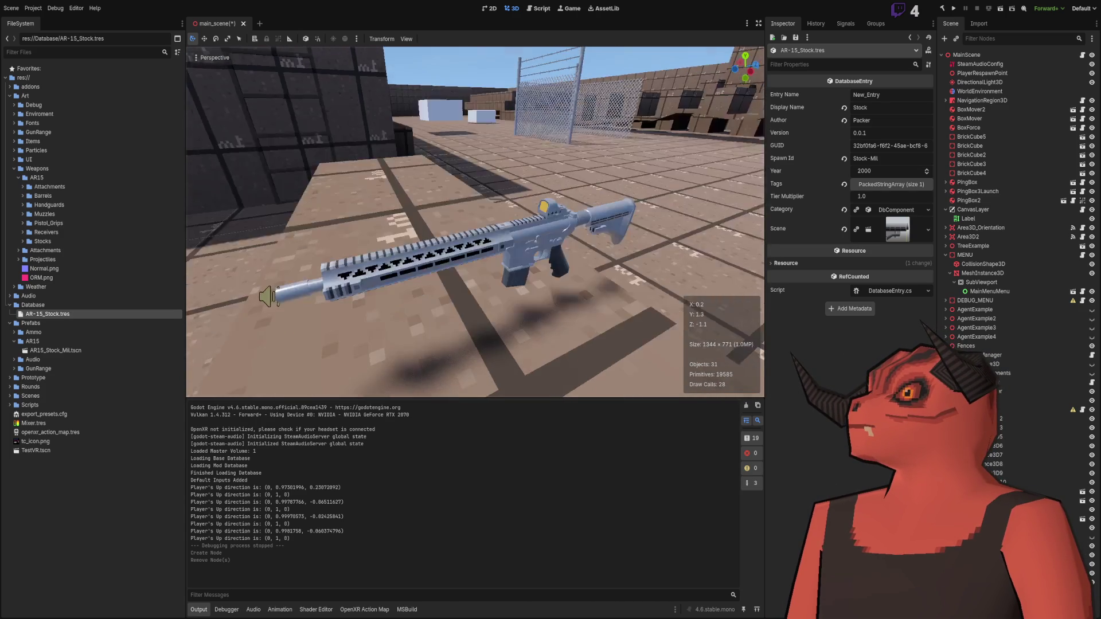
key("w")
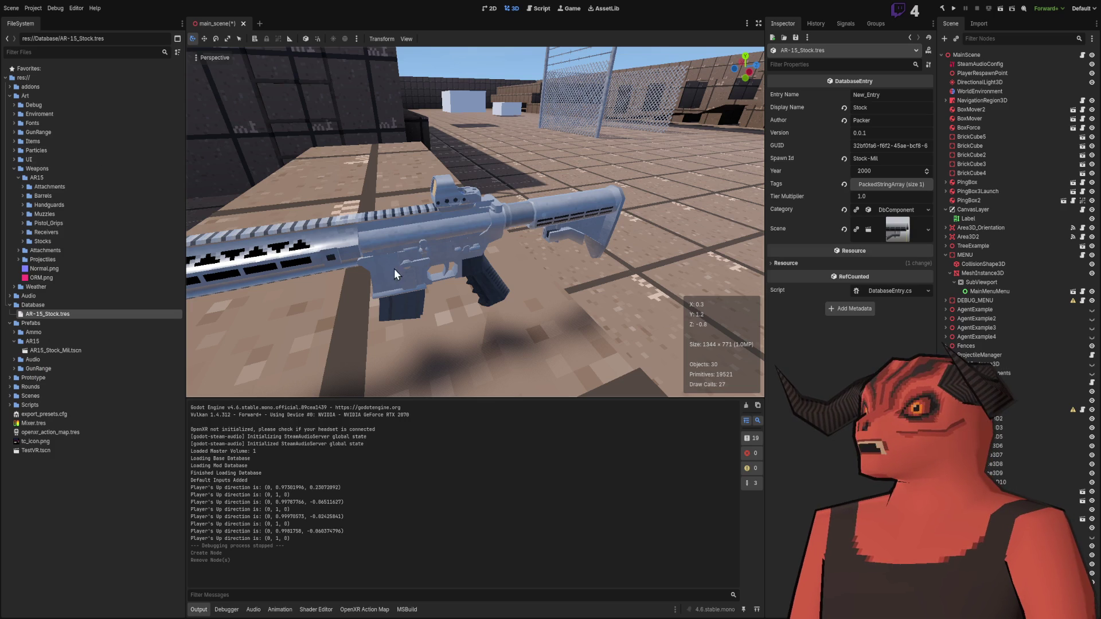
scroll(394, 274, "down", 5)
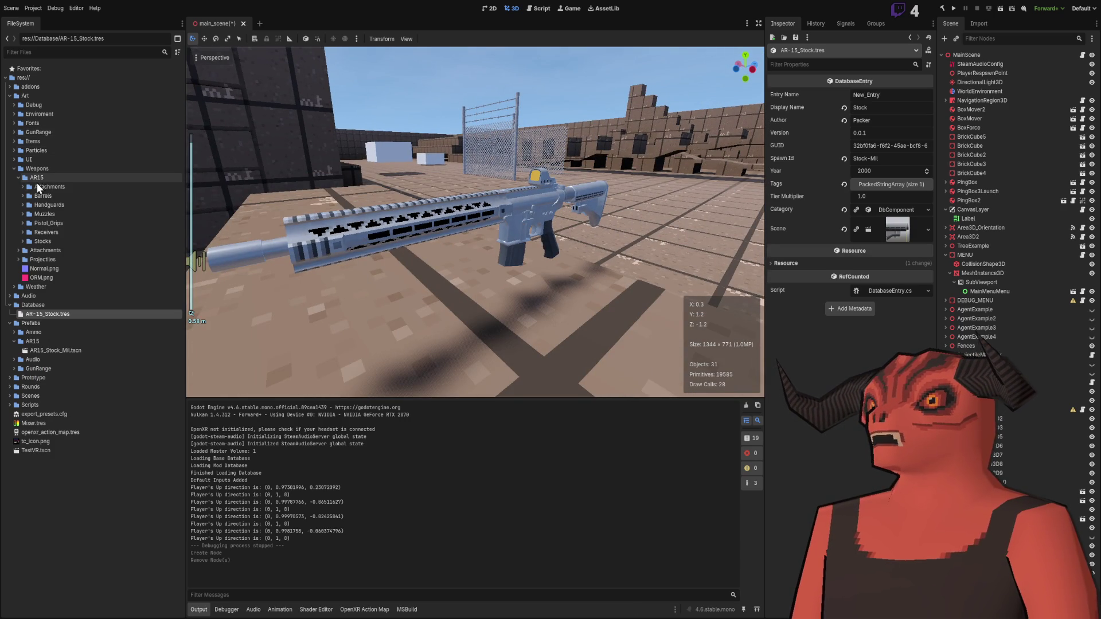
left_click(22, 186)
left_click(44, 204)
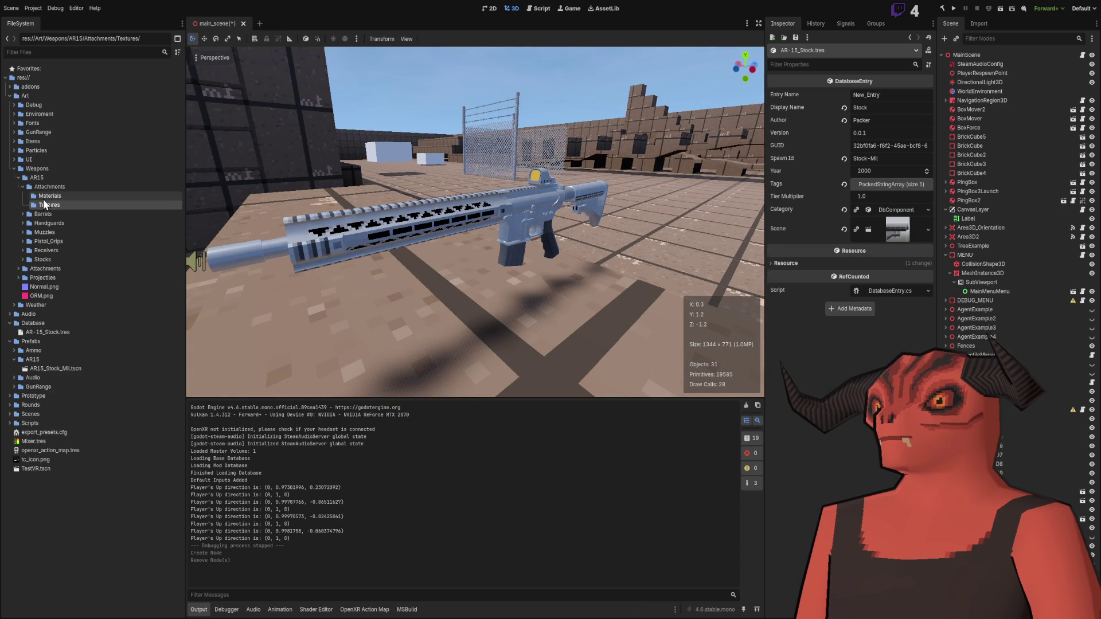
left_click(25, 223)
left_click(26, 223)
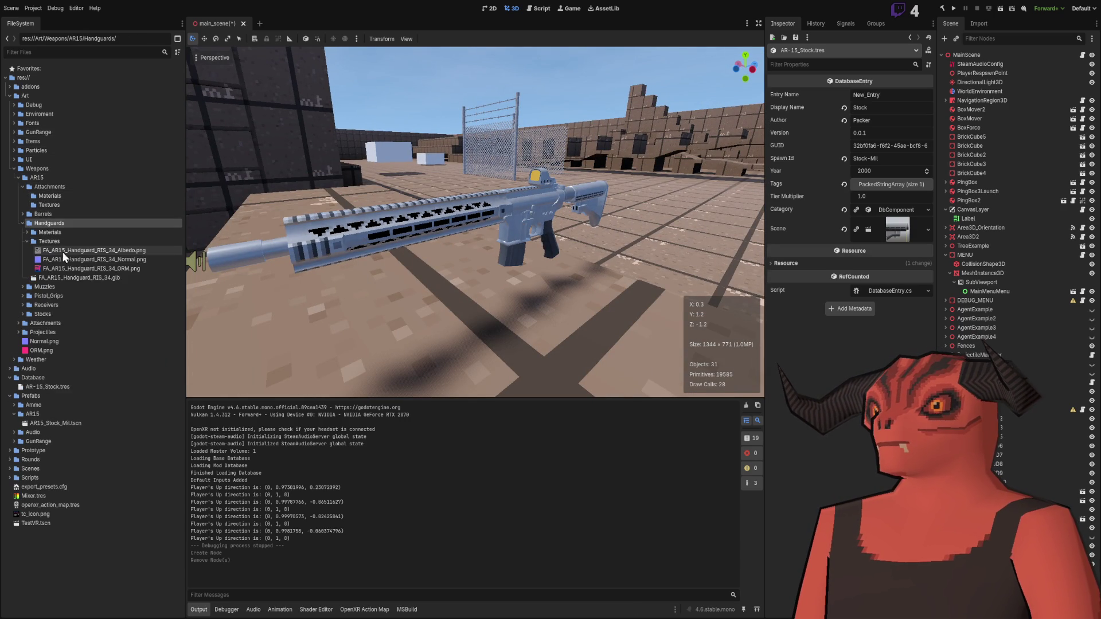
left_click(69, 250)
double_click(69, 250)
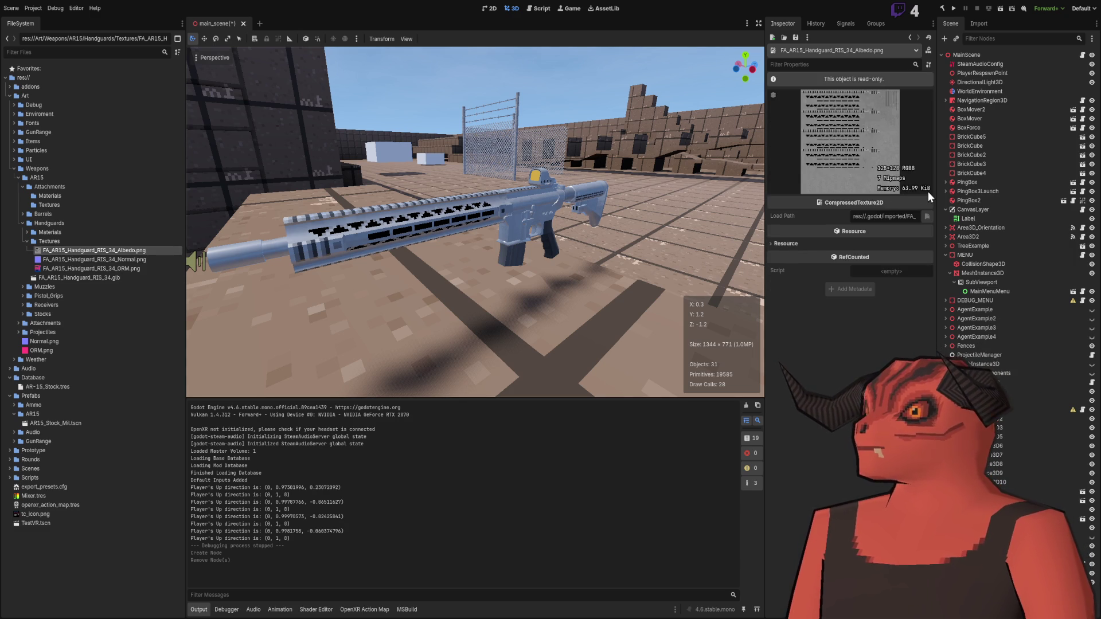
Step: Orbit around the rifle, collapse the Weapons, Art, Database and Prefabs folders, and switch to Obsidian
mouse_move(376, 150)
left_mouse_down()
mouse_move(328, 181)
mouse_move(294, 181)
left_mouse_up()
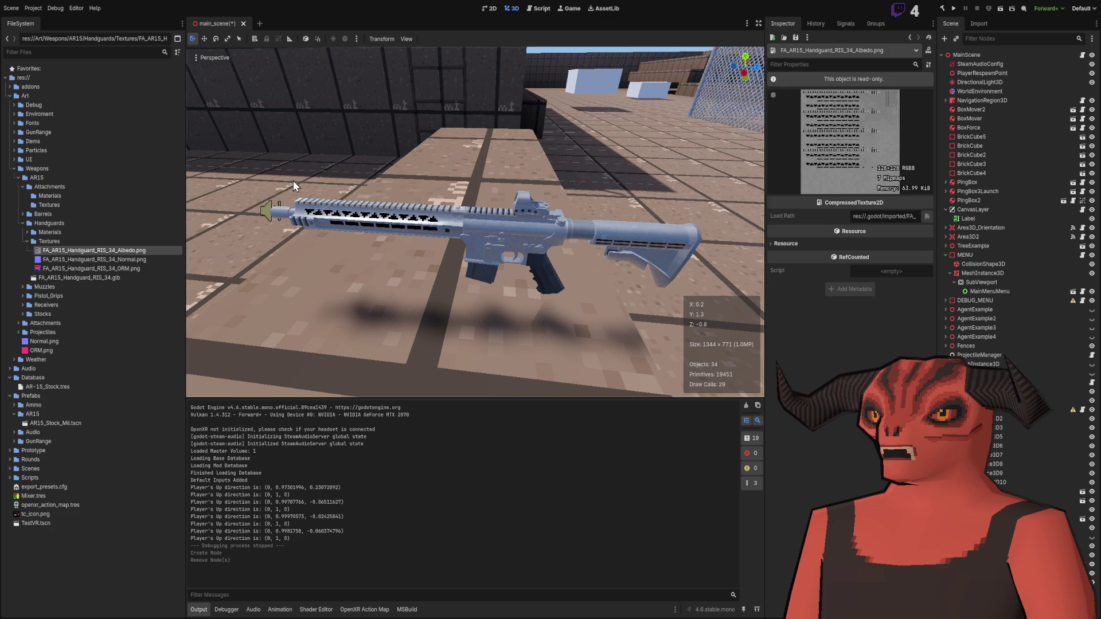
mouse_move(294, 154)
left_mouse_down()
mouse_move(521, 167)
mouse_move(643, 151)
mouse_move(473, 164)
mouse_move(452, 176)
mouse_move(349, 154)
mouse_move(563, 177)
left_mouse_up()
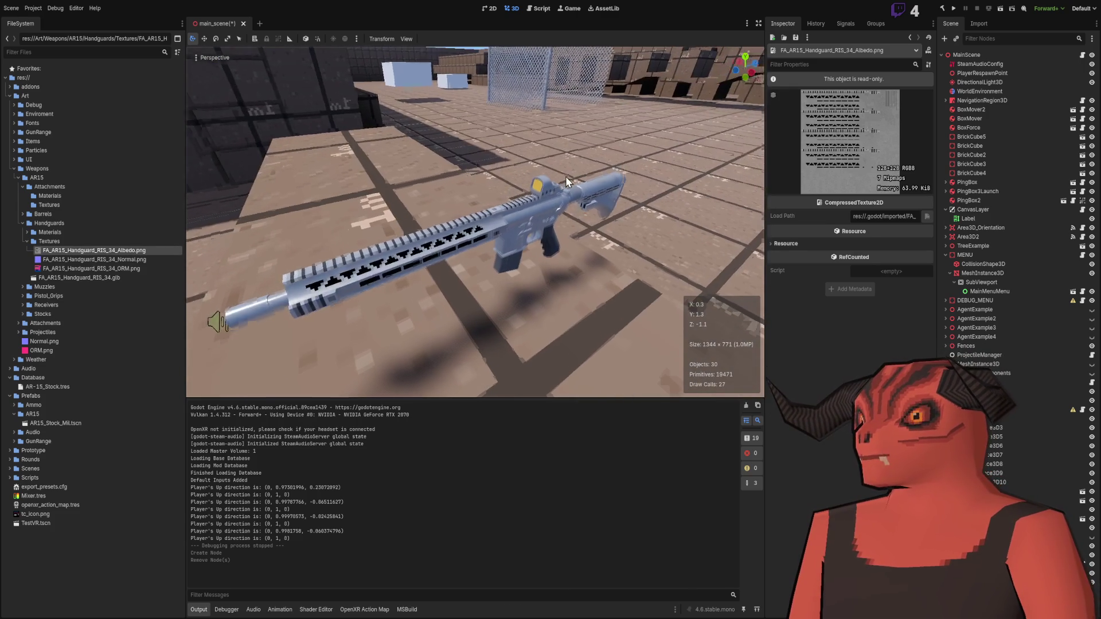
scroll(563, 177, "up", 3)
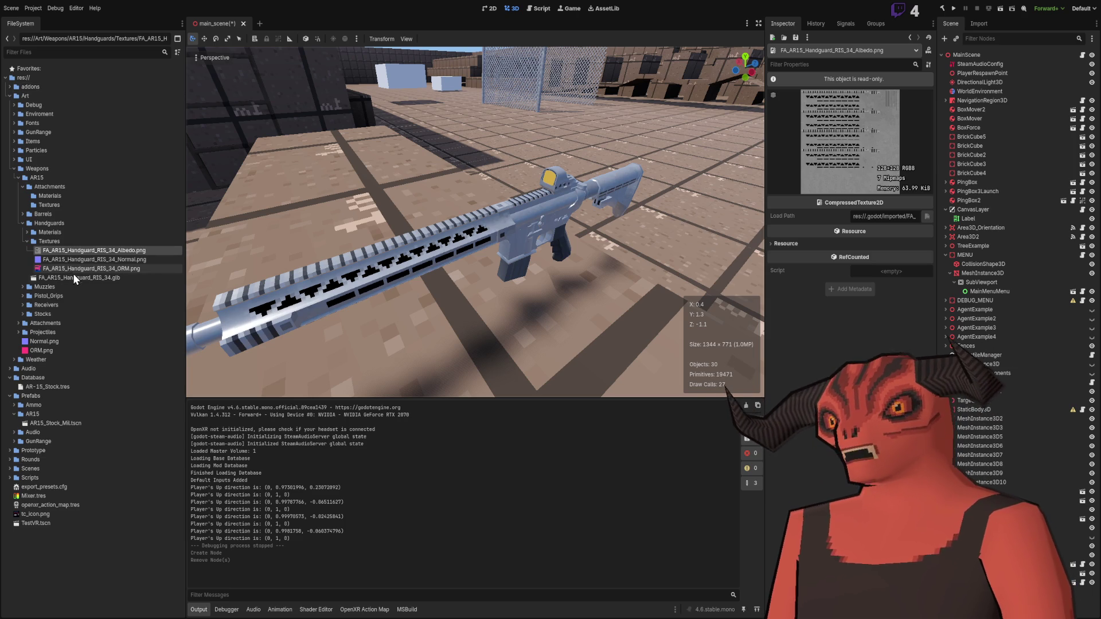
mouse_move(413, 262)
left_mouse_down()
mouse_move(566, 294)
mouse_move(550, 321)
left_mouse_up()
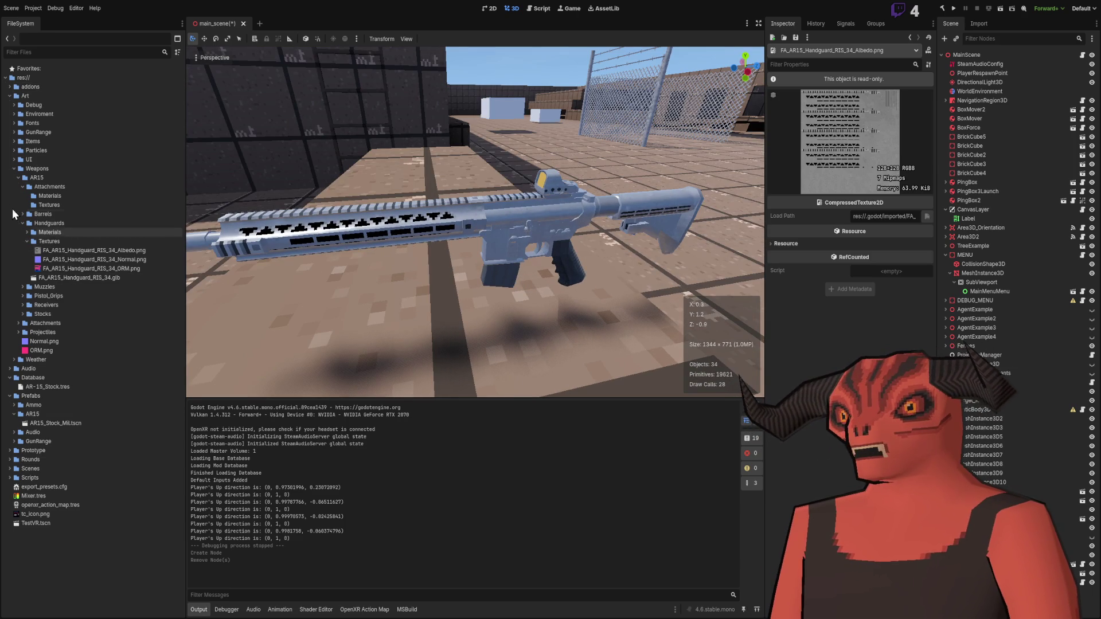
left_click(14, 169)
left_click(9, 96)
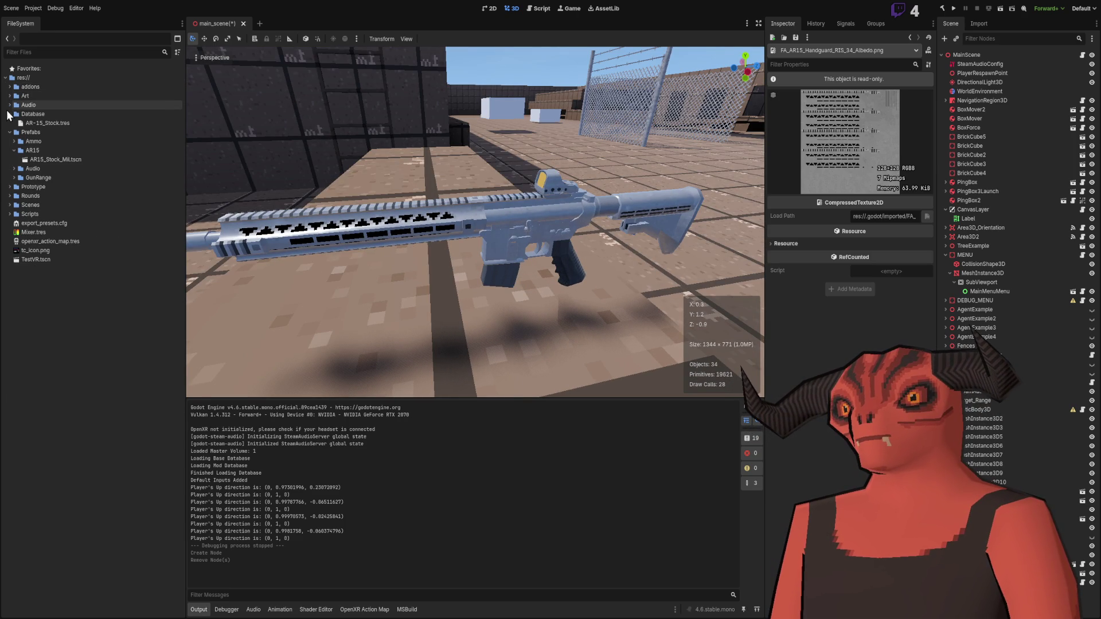
left_click(9, 114)
left_click(9, 123)
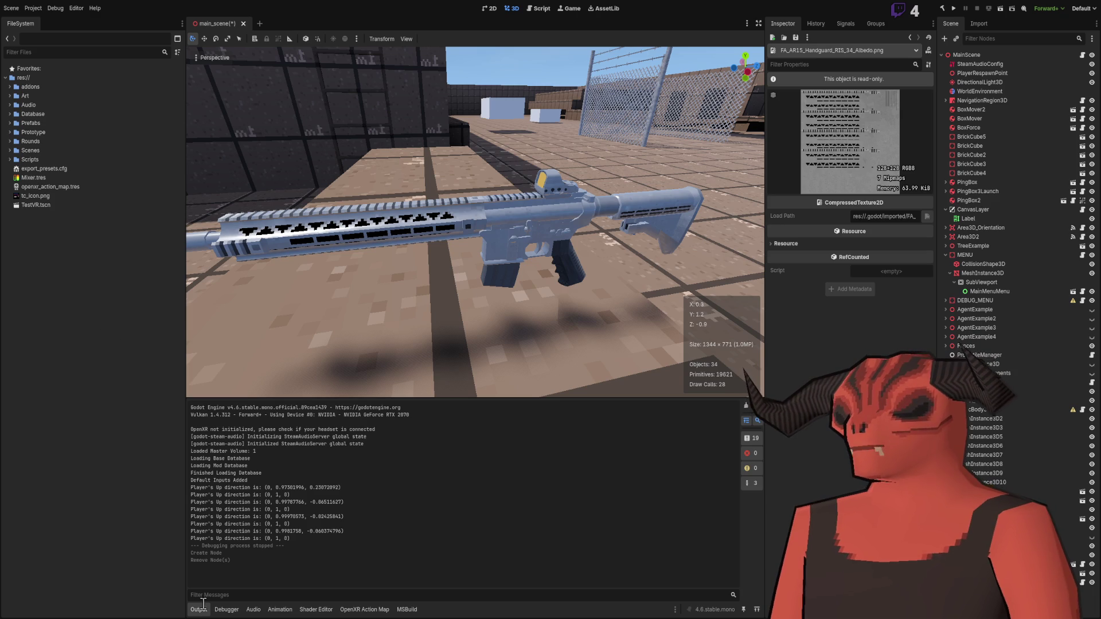
key("alt+Tab")
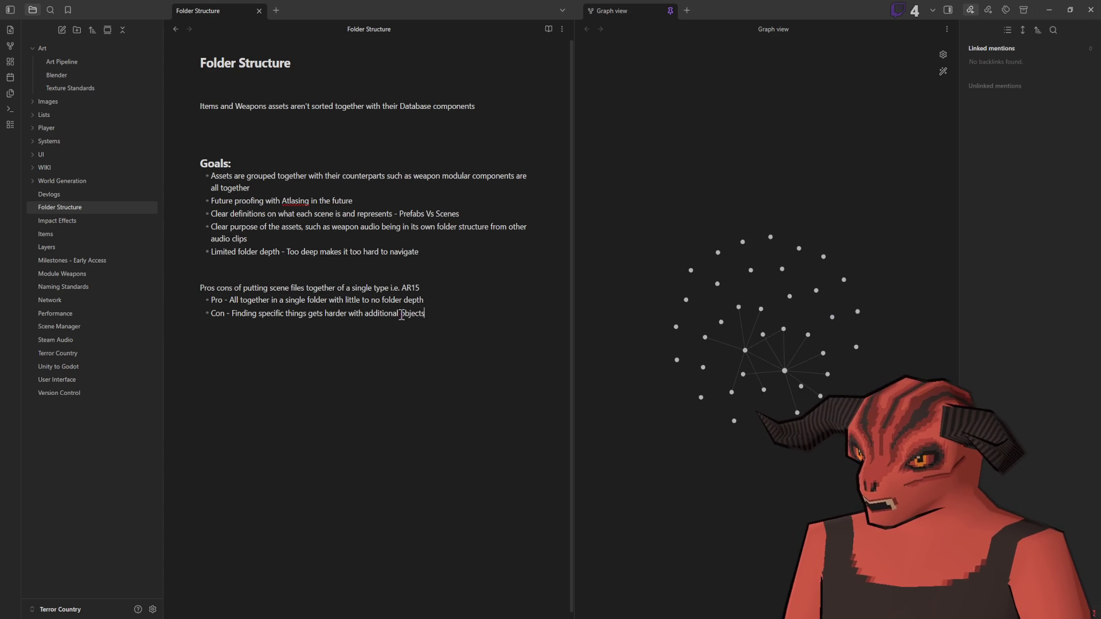
Step: Start a folder tree below the Pros/Cons bullets with -ROOT and Database lines
left_click(441, 329, "shift")
left_click(523, 360)
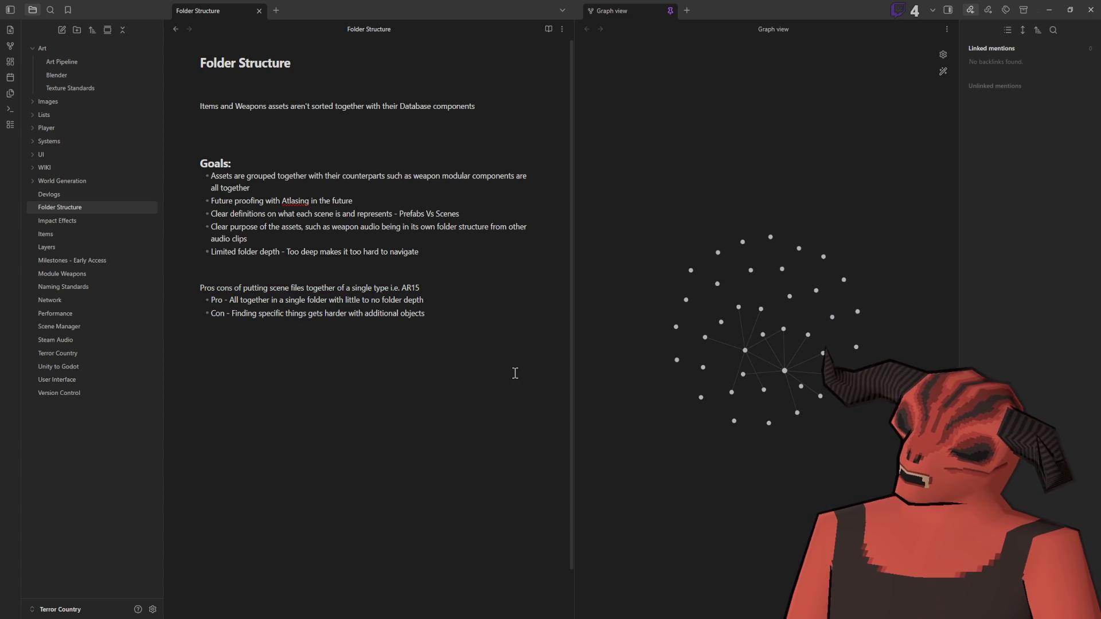
type("-")
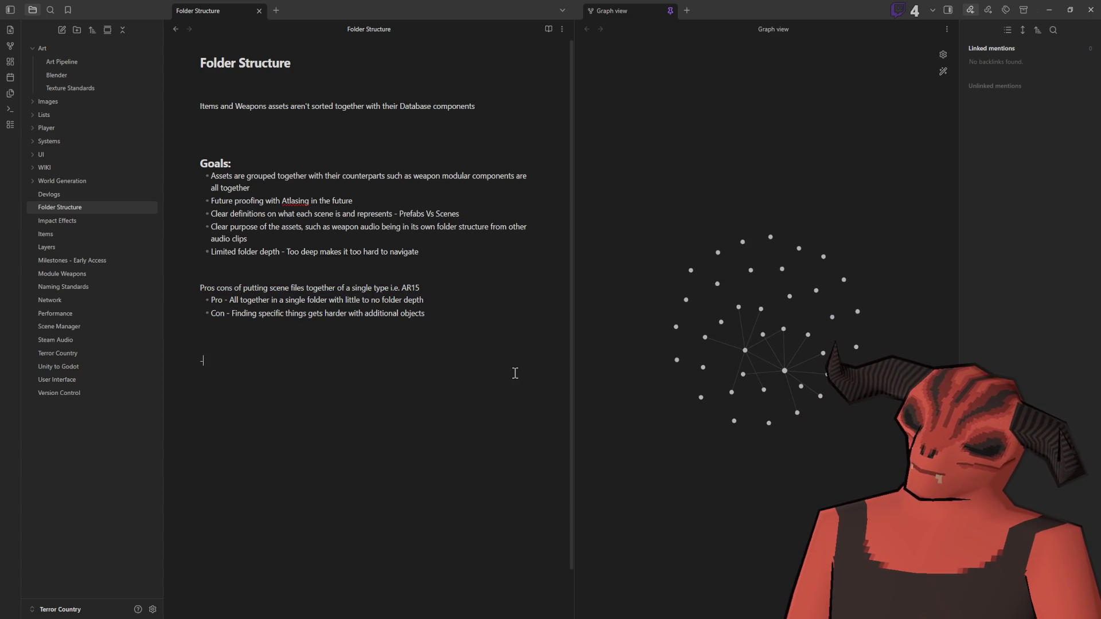
type("ROOT")
key("Return")
key("BackSpace")
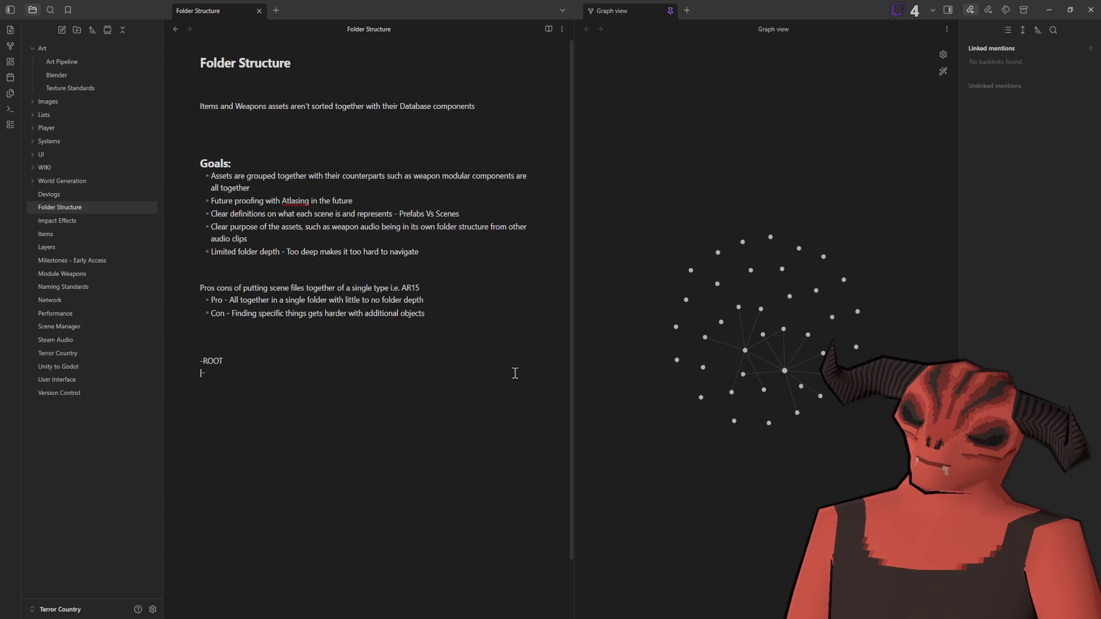
type("Database")
key("Return")
type("|")
key("BackSpace")
Step: Add AR-15-Entries, Prefabs (spawnable objects) and Assets (3D models / Textures / Materials) lines to the tree
type("|-")
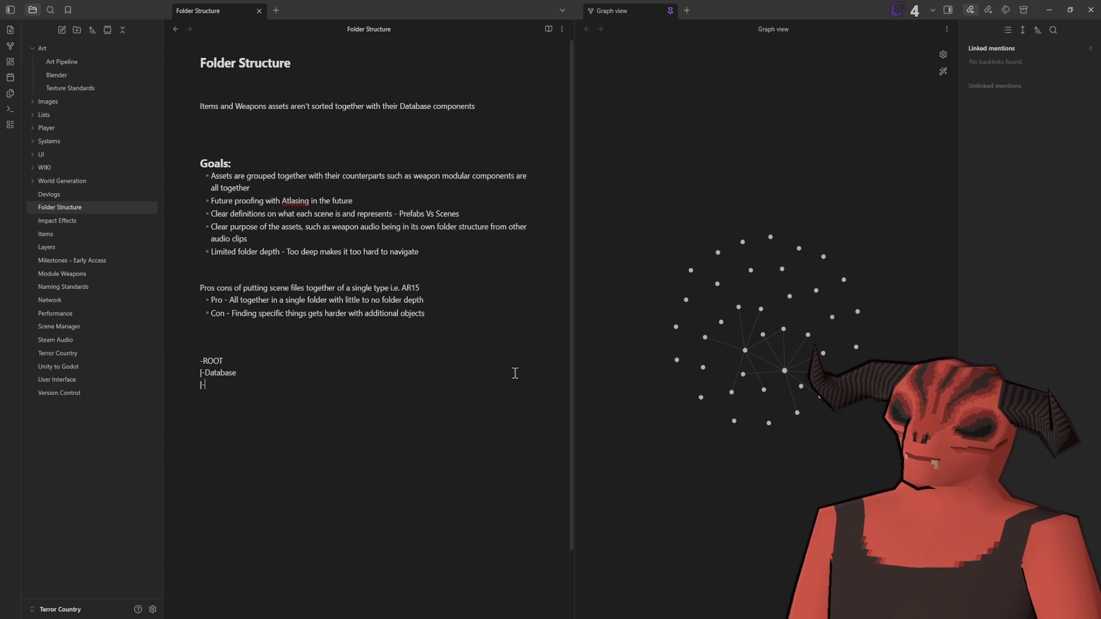
type("- ")
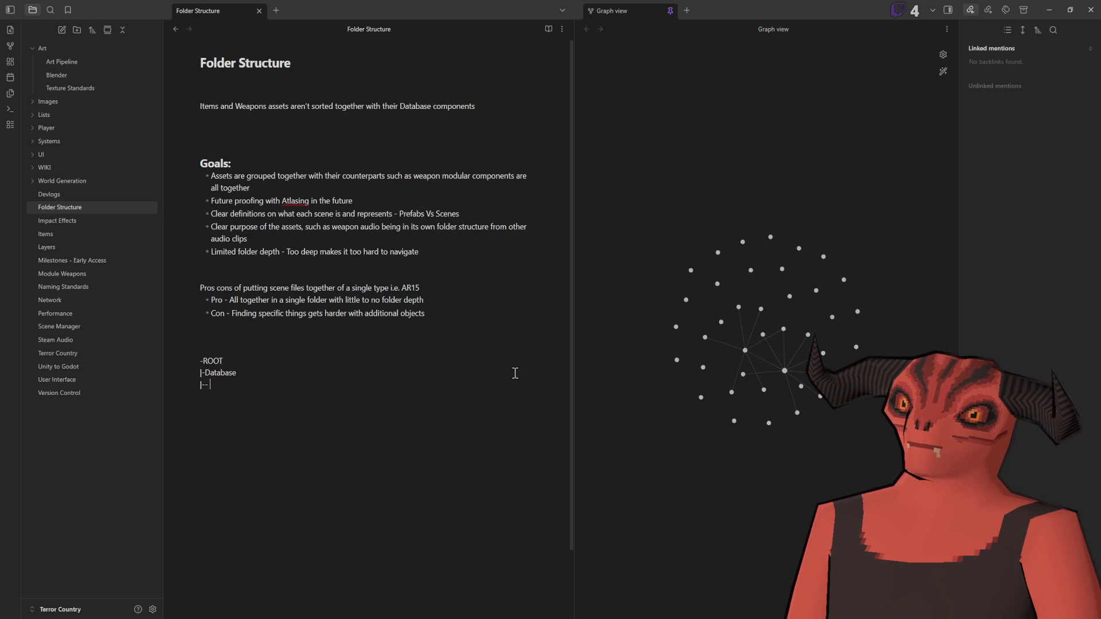
type("AR-")
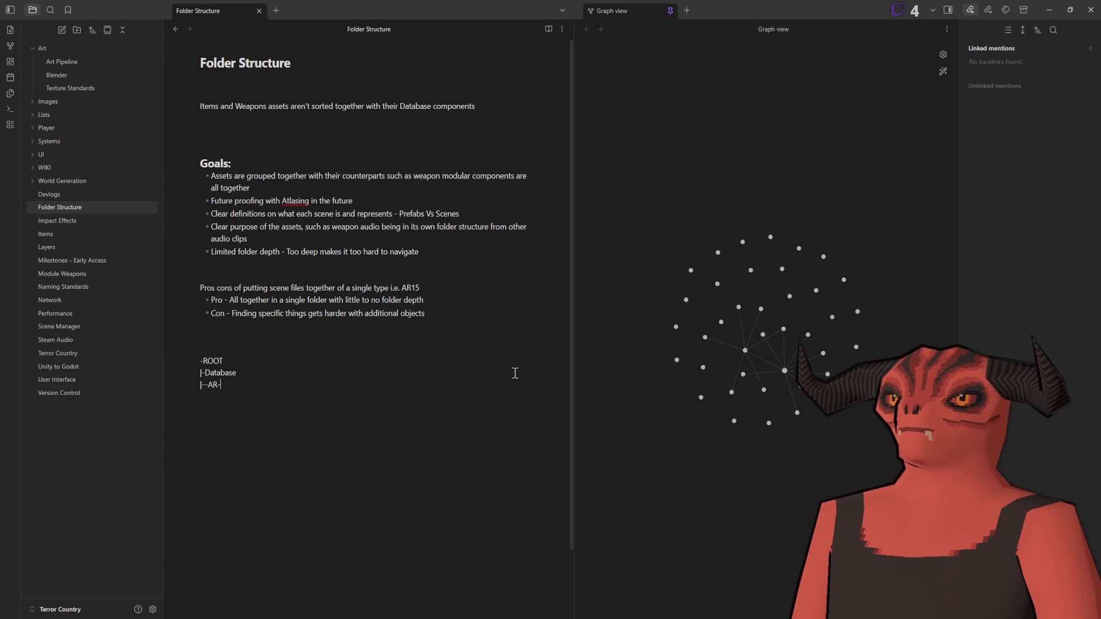
type("15")
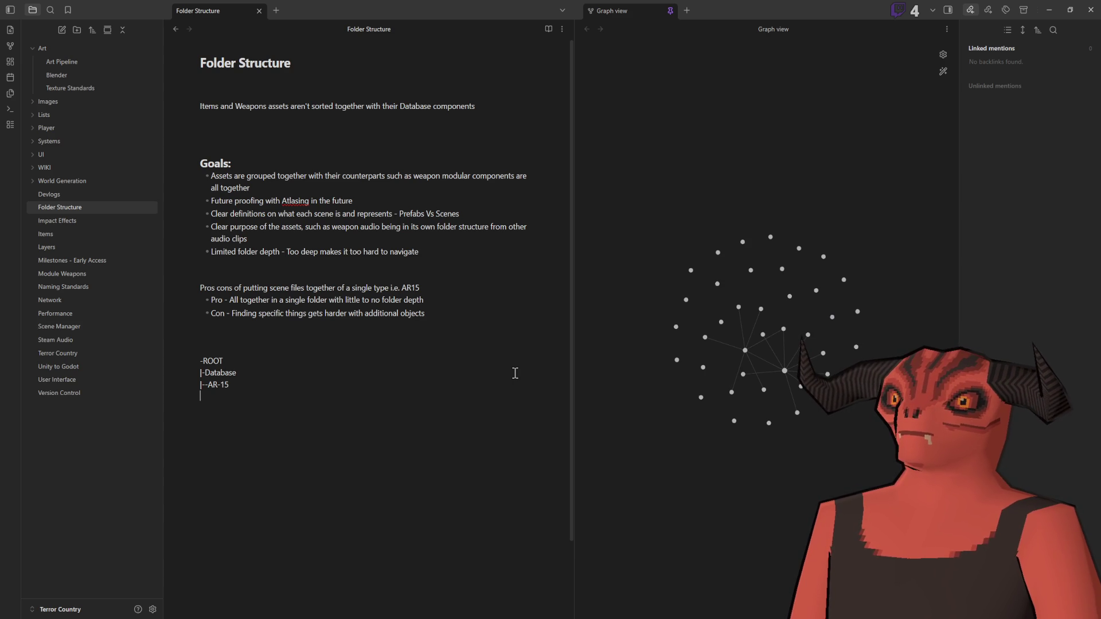
type("--")
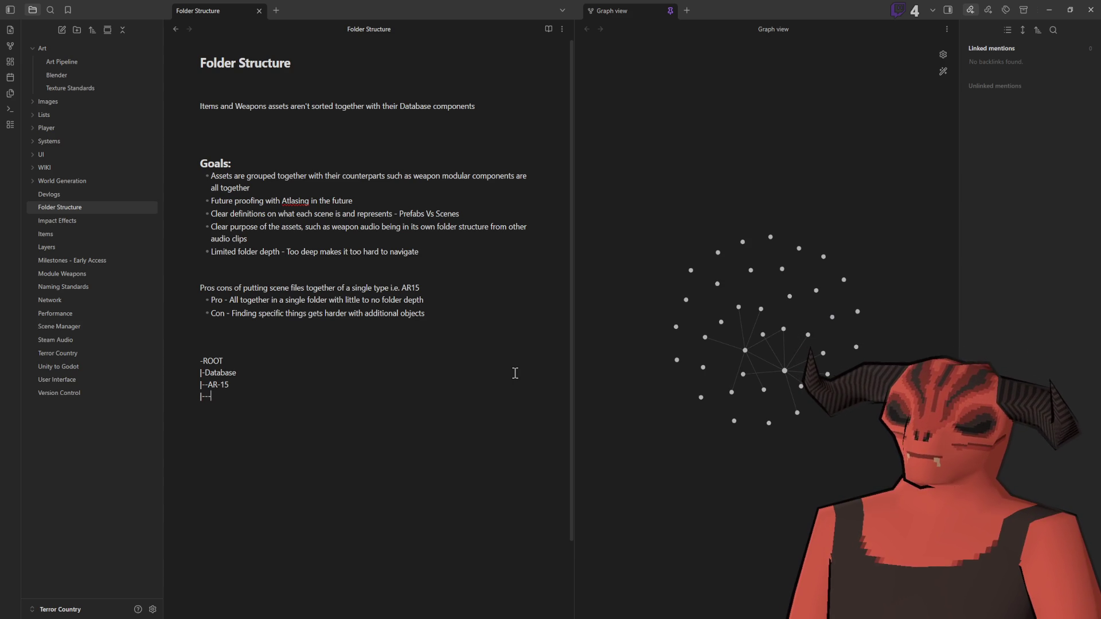
type("Entries")
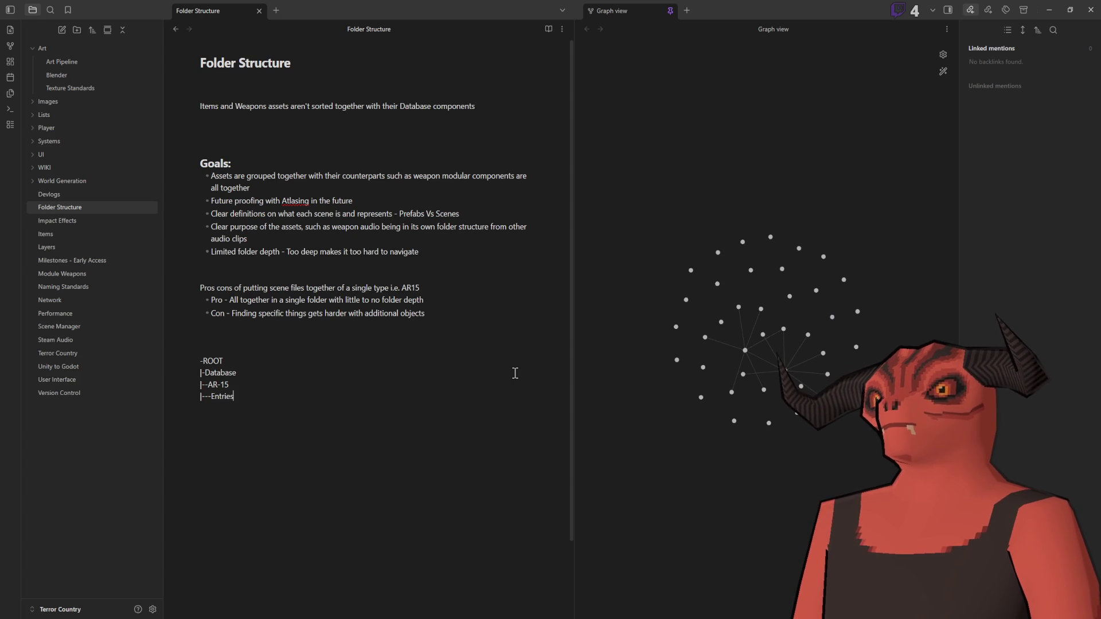
type(" - All")
type(" the database e")
type("ntrt")
type("ies for A")
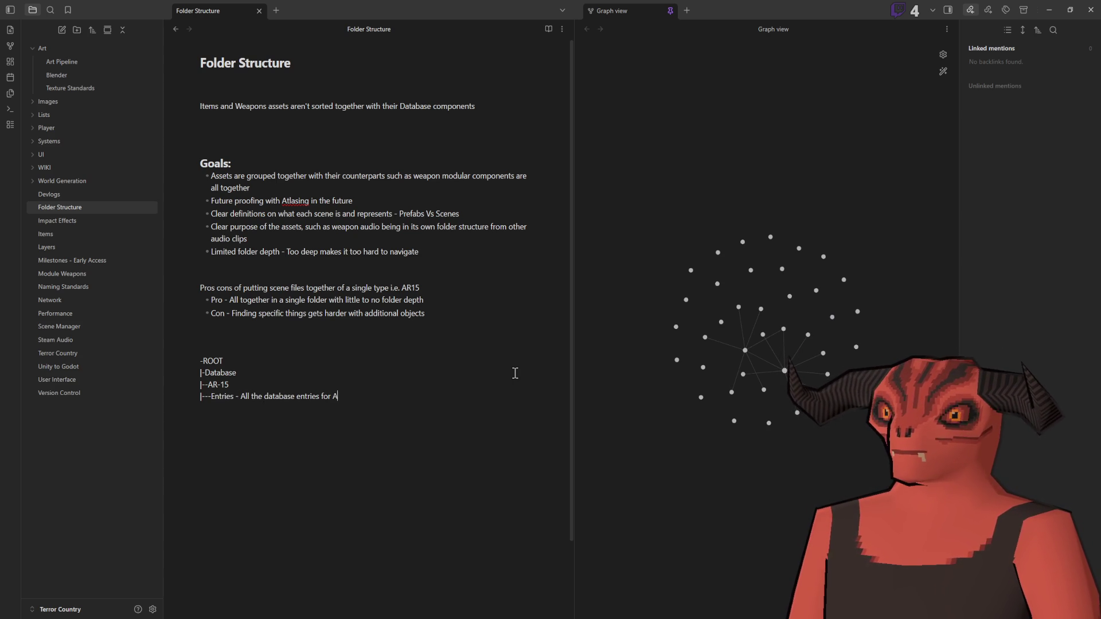
type("R15")
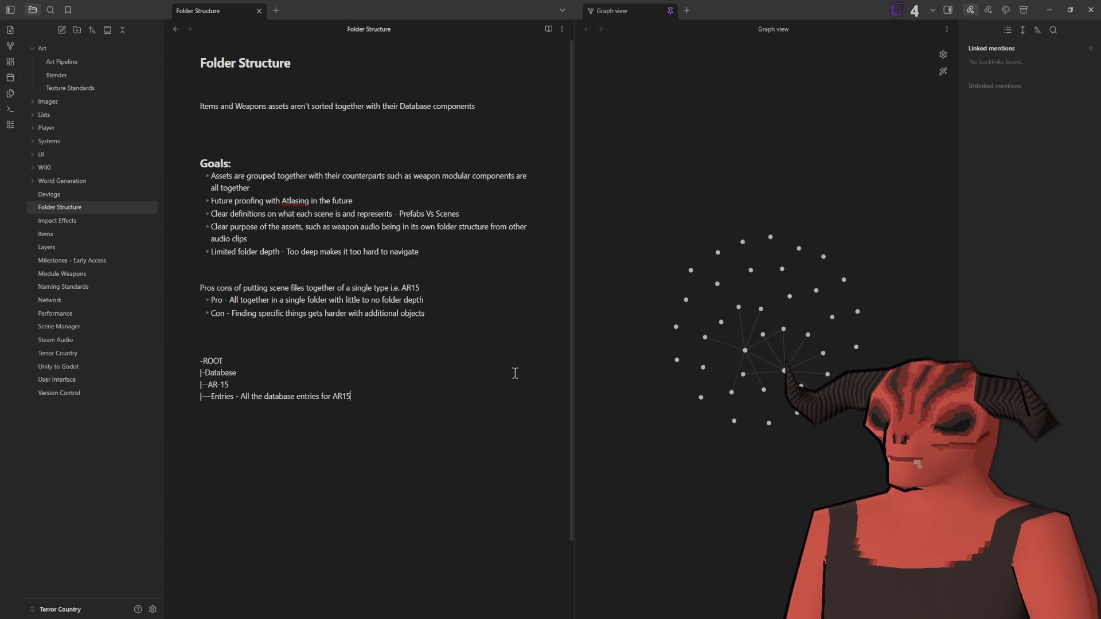
key("Return")
type("|")
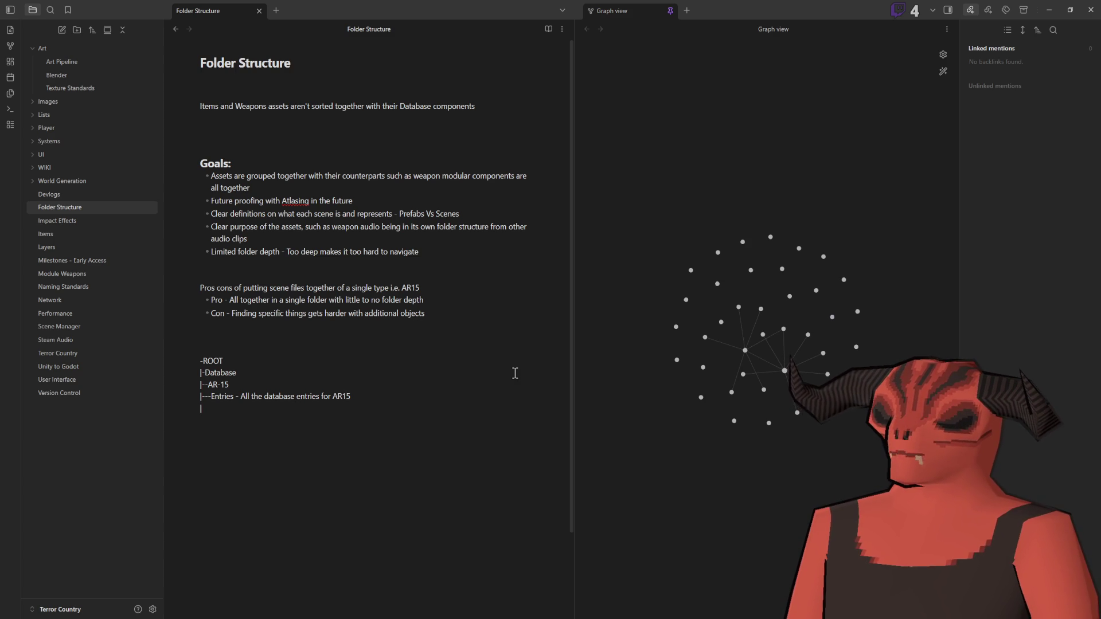
type("---")
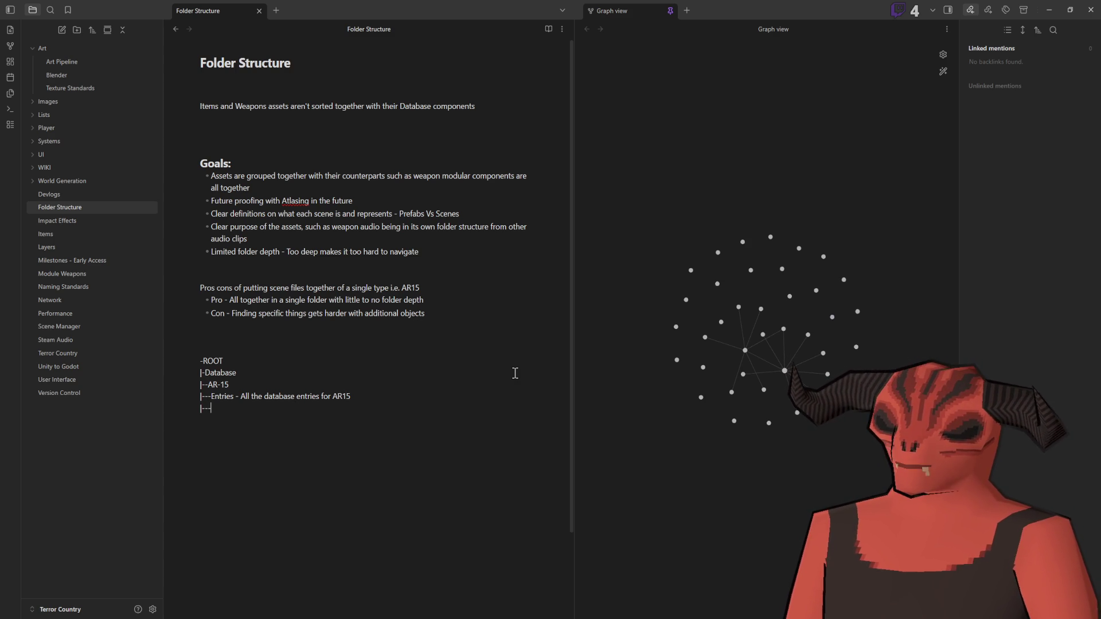
type("Barrels")
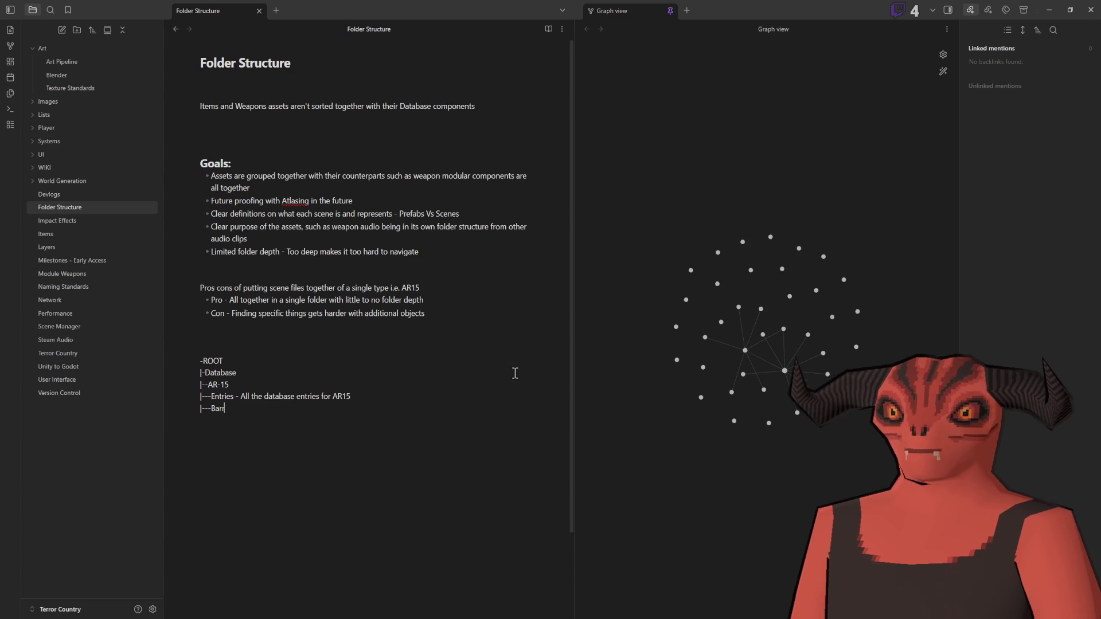
key("BackSpace")
key("BackSpace")
key("BackSpace")
type("Prefabs ")
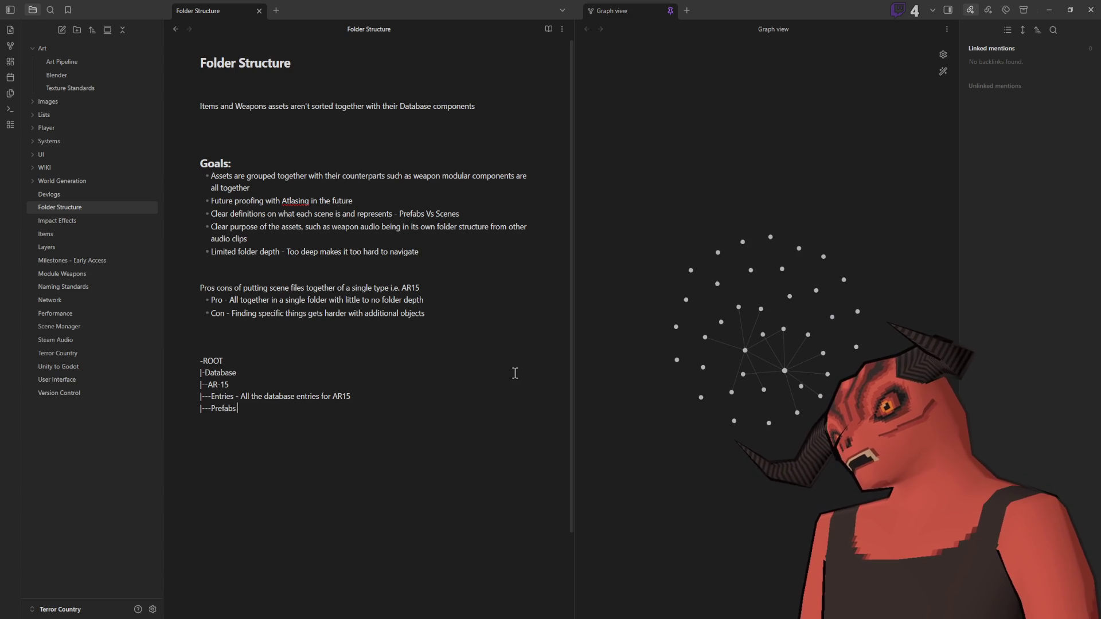
type("- The spawnable object")
key("Return")
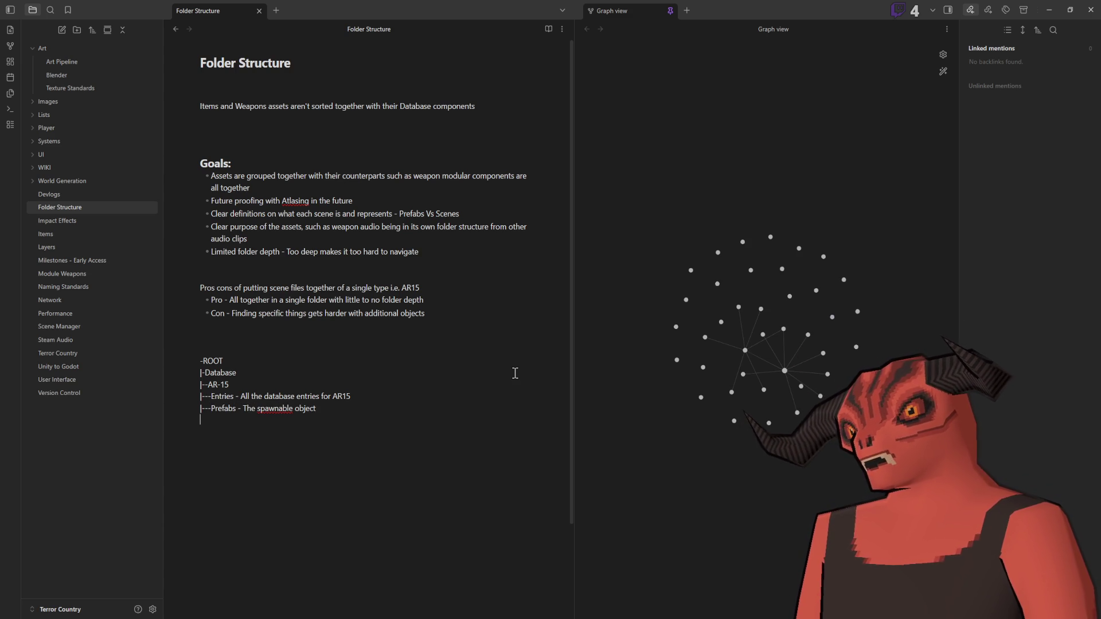
type("|---")
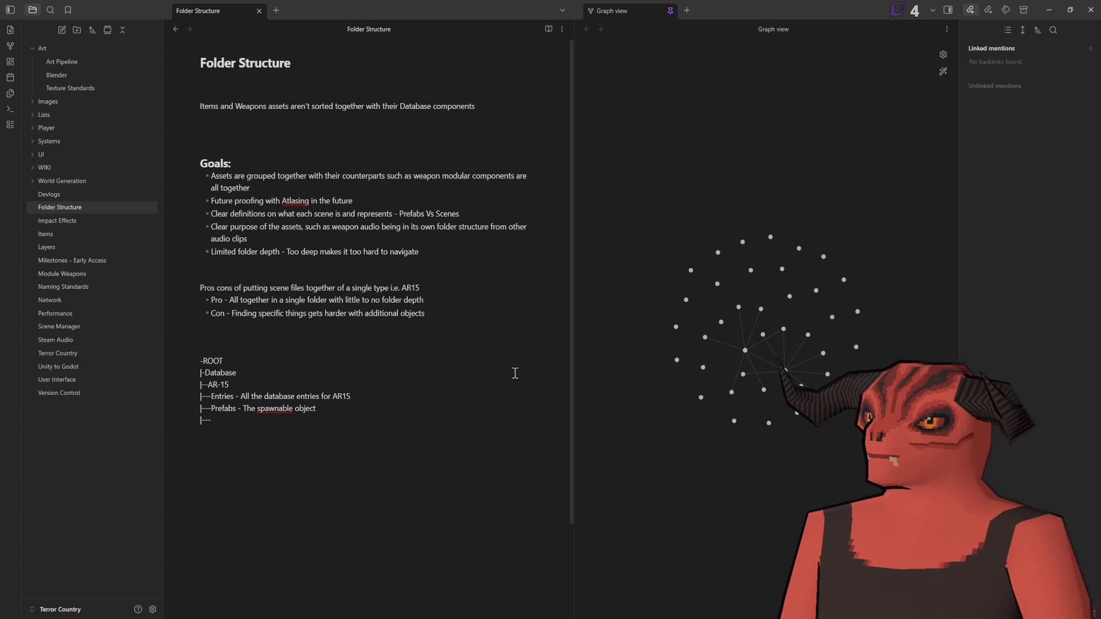
type("M")
key("BackSpace")
type("As")
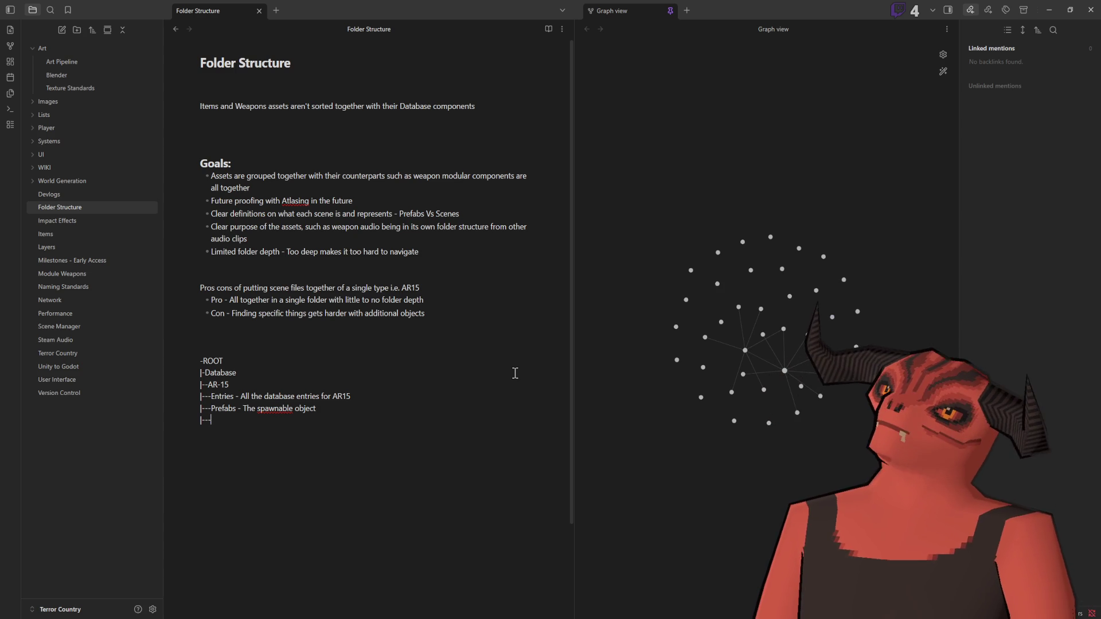
type("sets")
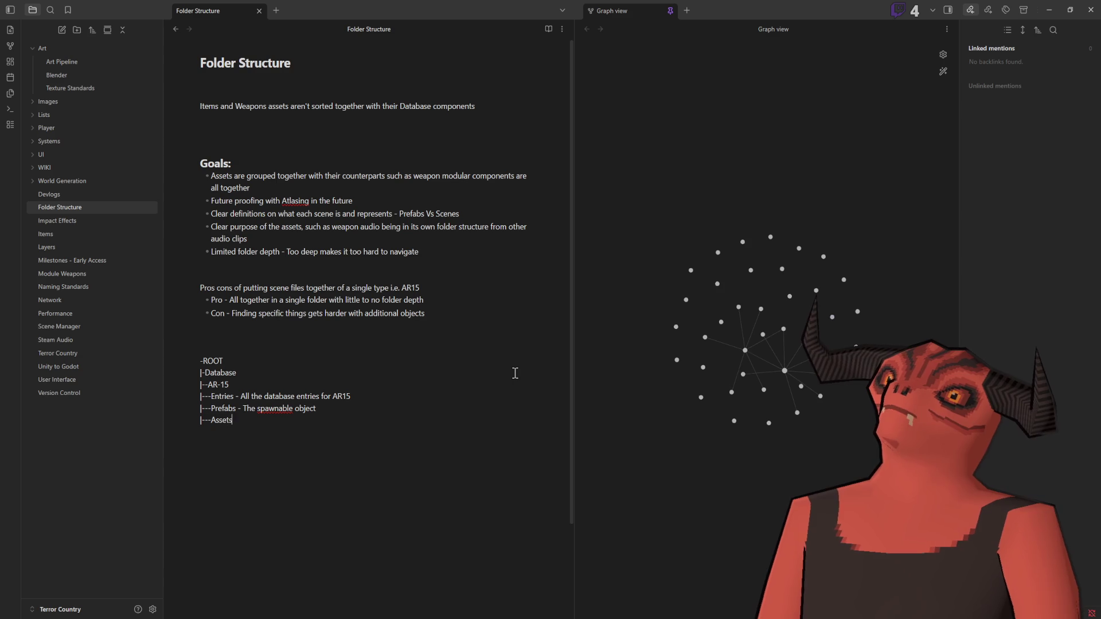
type(" - The 3D models")
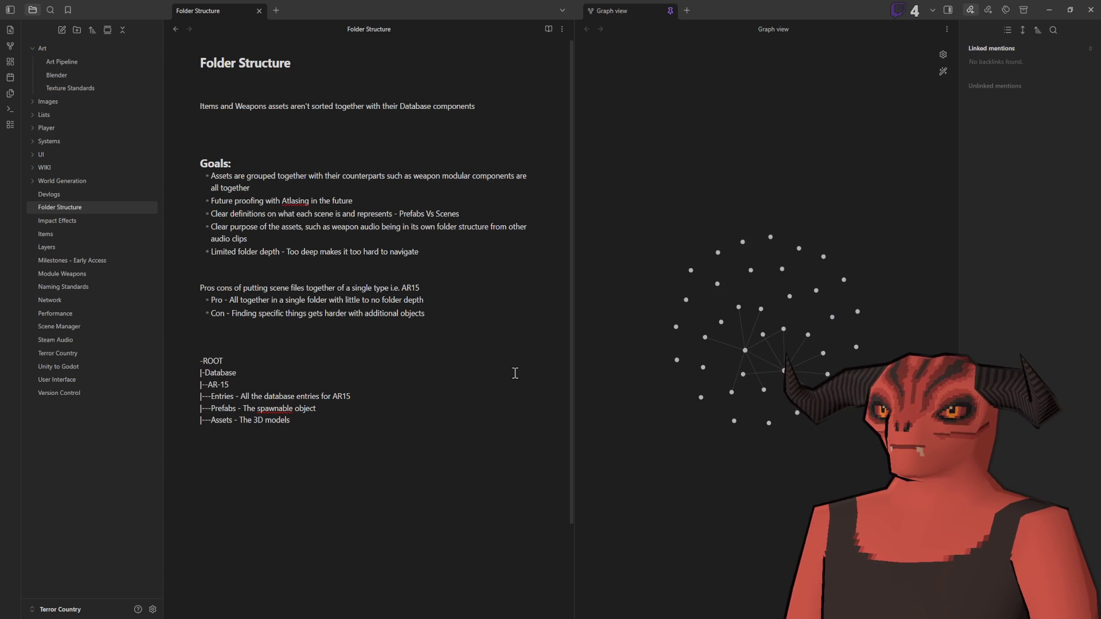
type(" / Text")
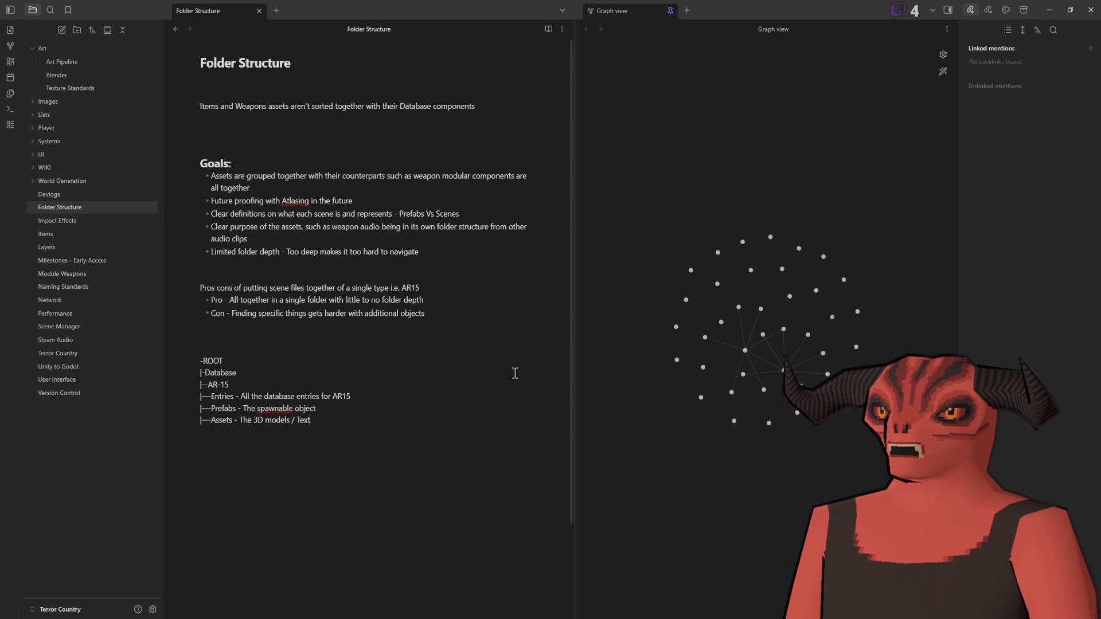
type("ures / Materials")
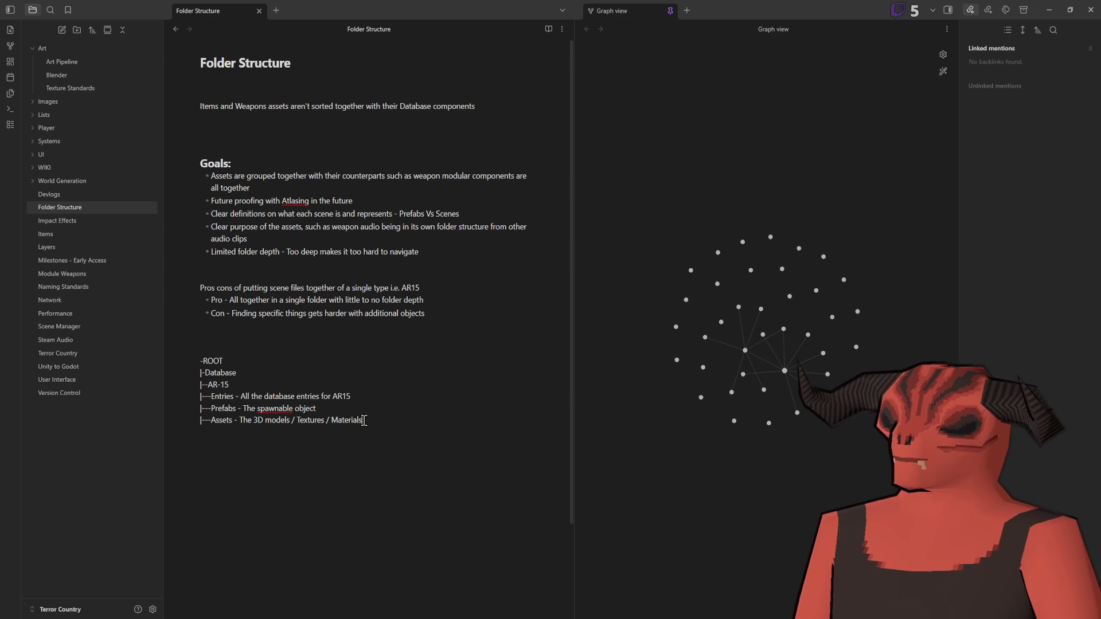
Step: Rename the Prefabs folder line to Scenes and return to Godot
double_click(223, 408)
type("Scene")
type("s")
left_click(428, 426)
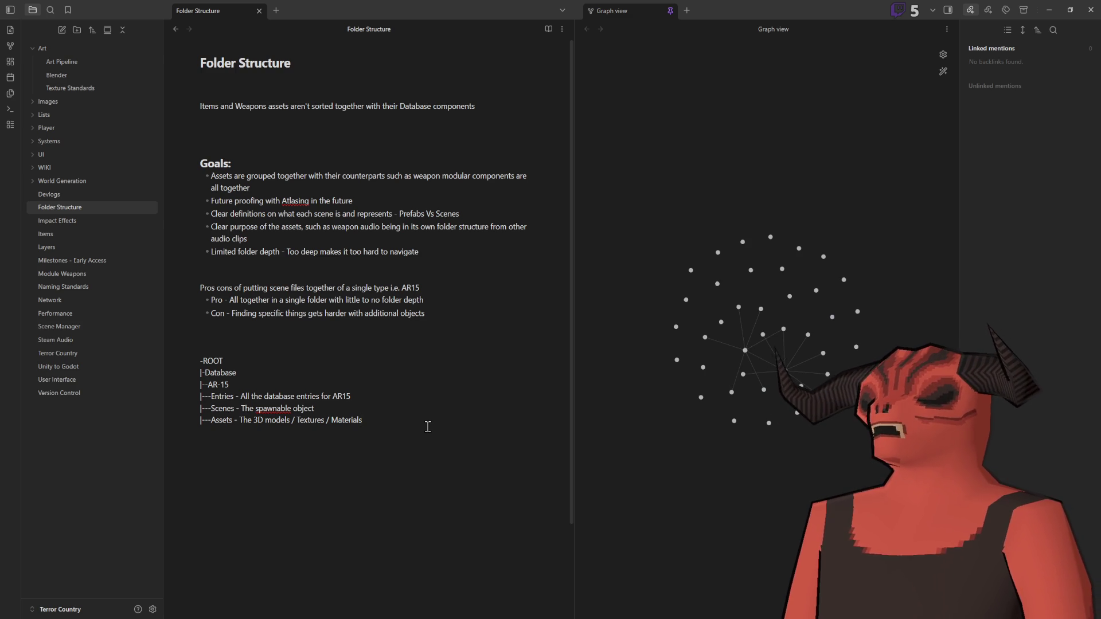
key("alt+Tab")
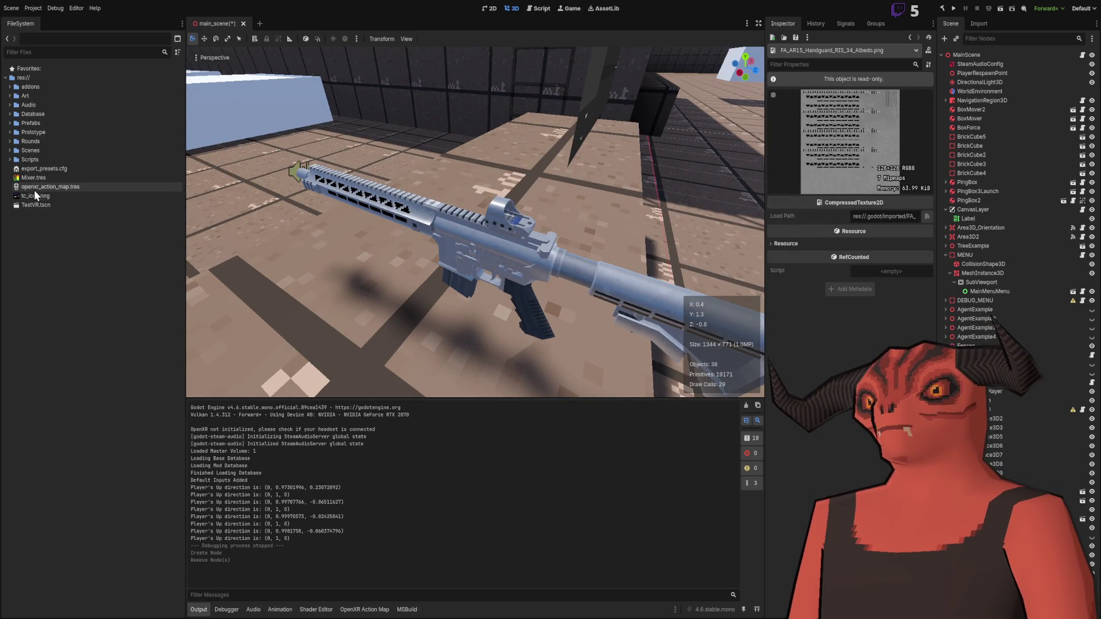
Step: Open the AR15_Stock_Mil scene from Prefabs and orbit around the stock mesh
left_click_drag(565, 290, 651, 257)
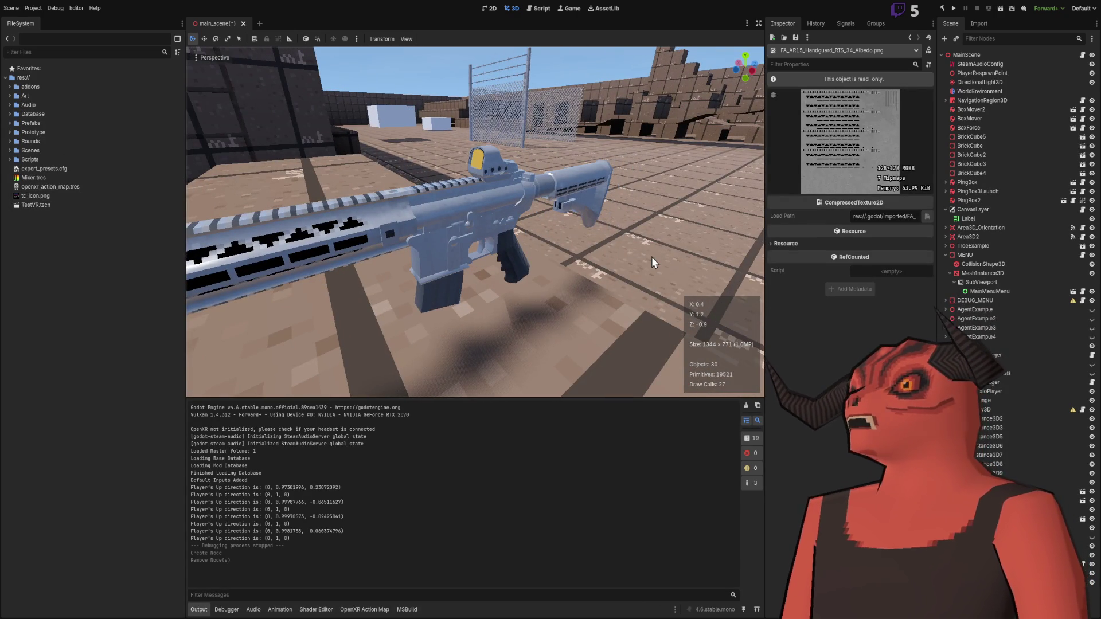
left_click(9, 122)
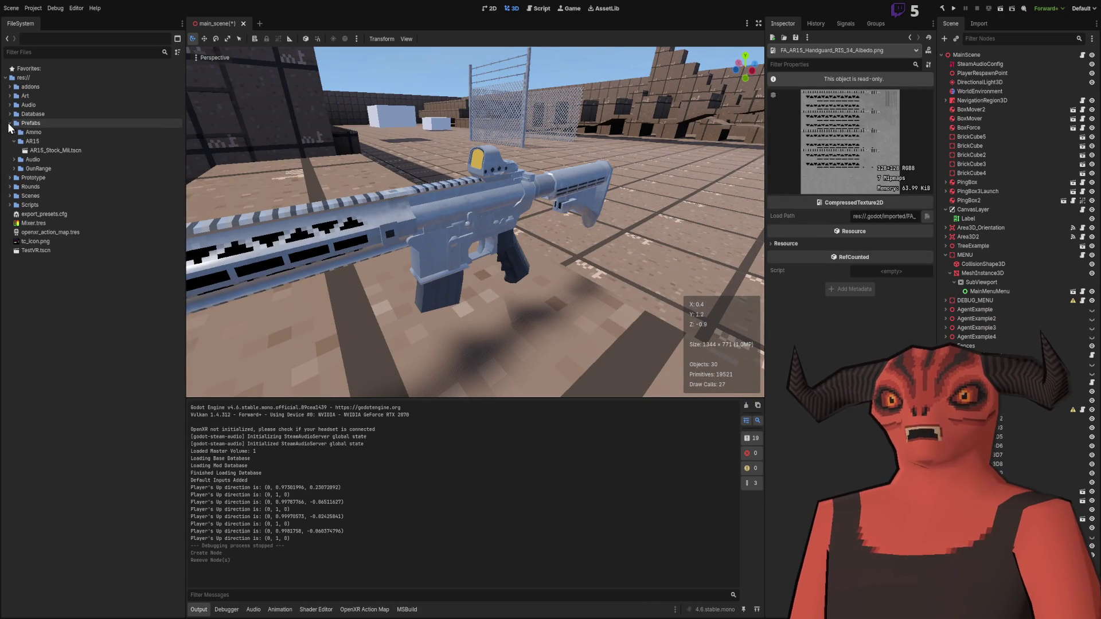
double_click(55, 150)
mouse_move(601, 273)
left_mouse_down()
mouse_move(528, 289)
mouse_move(611, 248)
mouse_move(287, 294)
mouse_move(522, 236)
mouse_move(487, 239)
mouse_move(483, 252)
mouse_move(404, 288)
mouse_move(466, 252)
left_mouse_up()
left_click(993, 67)
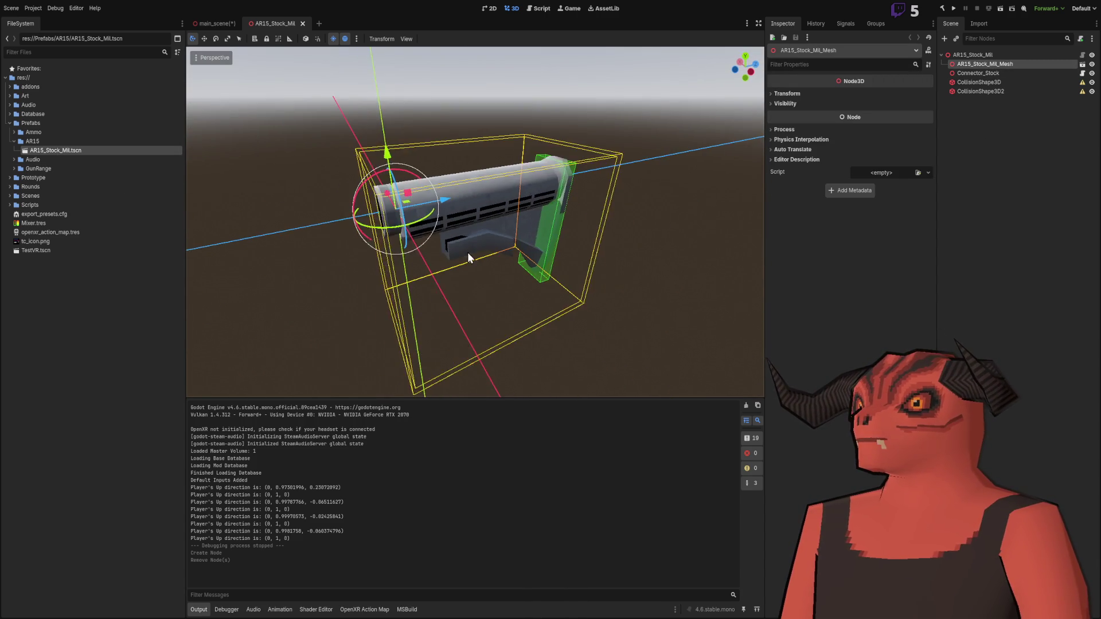
scroll(472, 242, "up", 2)
mouse_move(642, 244)
left_mouse_down()
mouse_move(521, 242)
mouse_move(541, 78)
mouse_move(542, 244)
mouse_move(583, 197)
mouse_move(469, 225)
mouse_move(388, 271)
mouse_move(401, 275)
left_mouse_up()
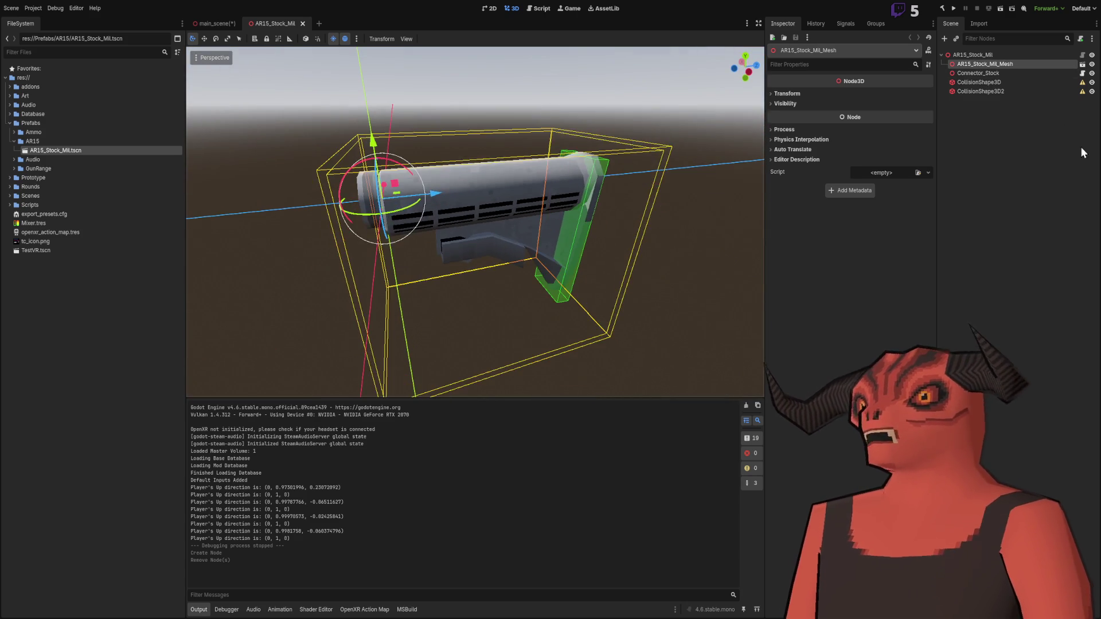
left_click(401, 276)
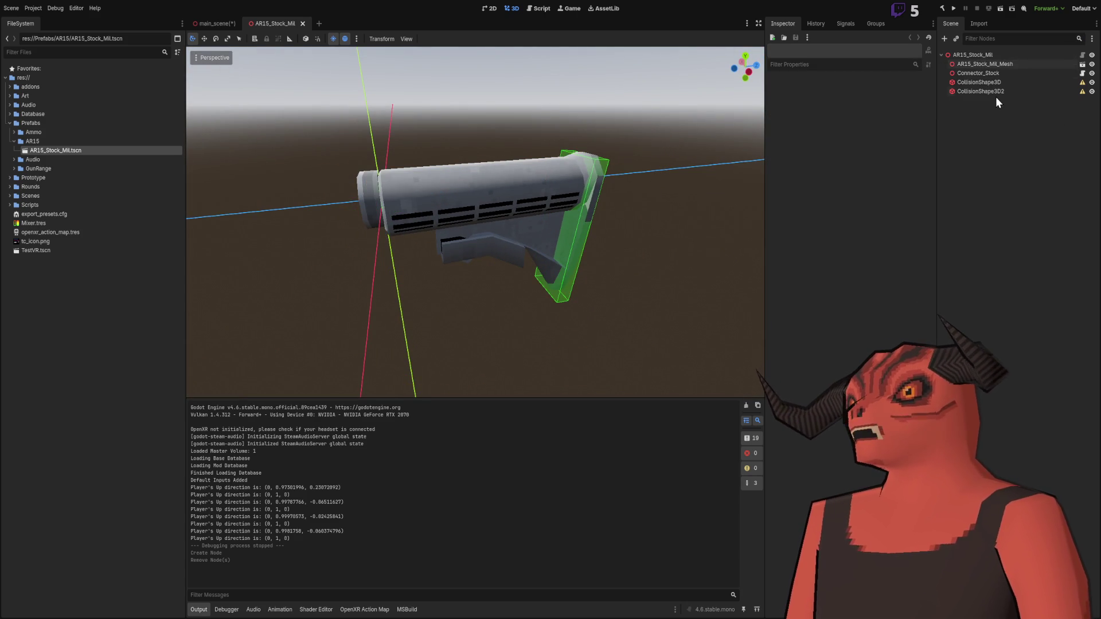
left_click(996, 54)
left_click(994, 147)
mouse_move(602, 223)
left_mouse_down()
mouse_move(509, 250)
mouse_move(338, 1)
left_mouse_up()
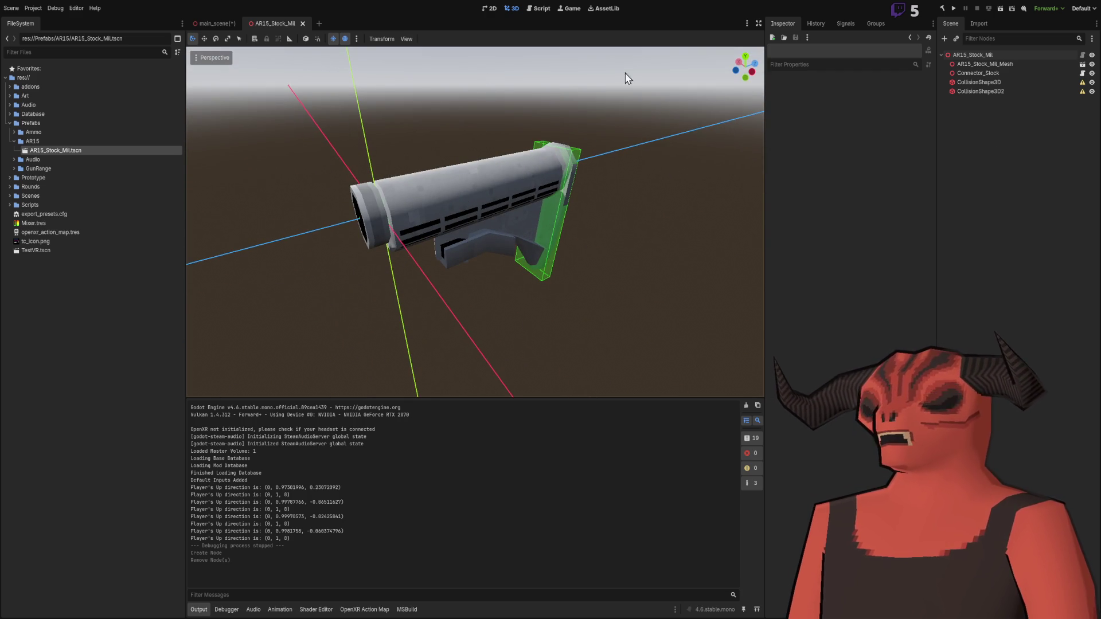
Step: Inspect the stock's nodes and open Connector_Stock's Component_Connector script in Visual Studio
left_click(963, 63)
left_click(968, 73)
left_click(971, 55)
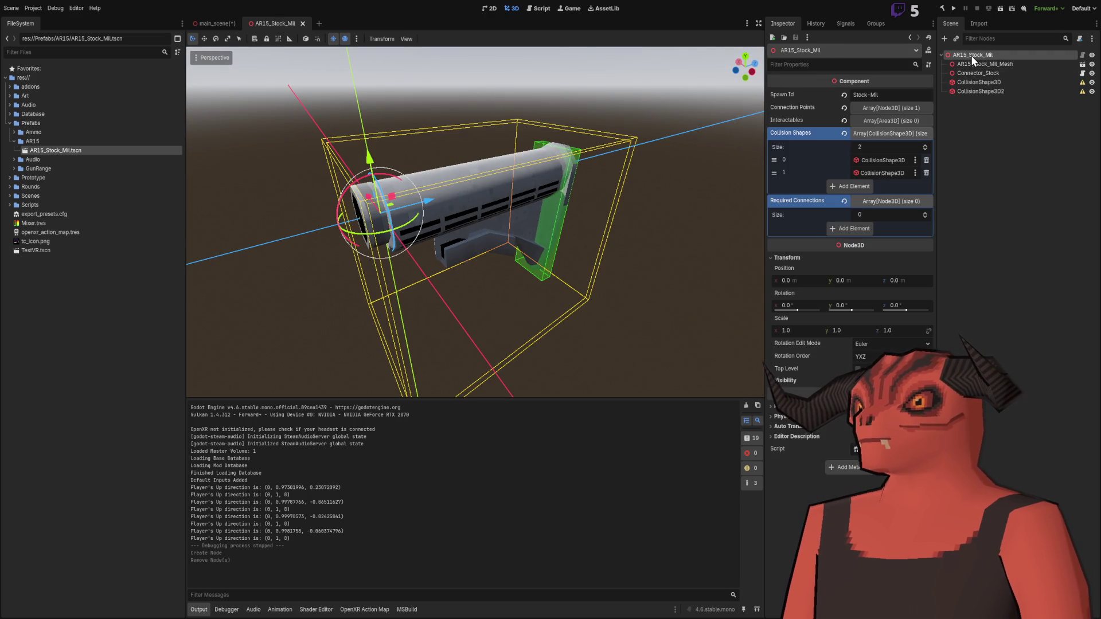
left_click(1002, 64)
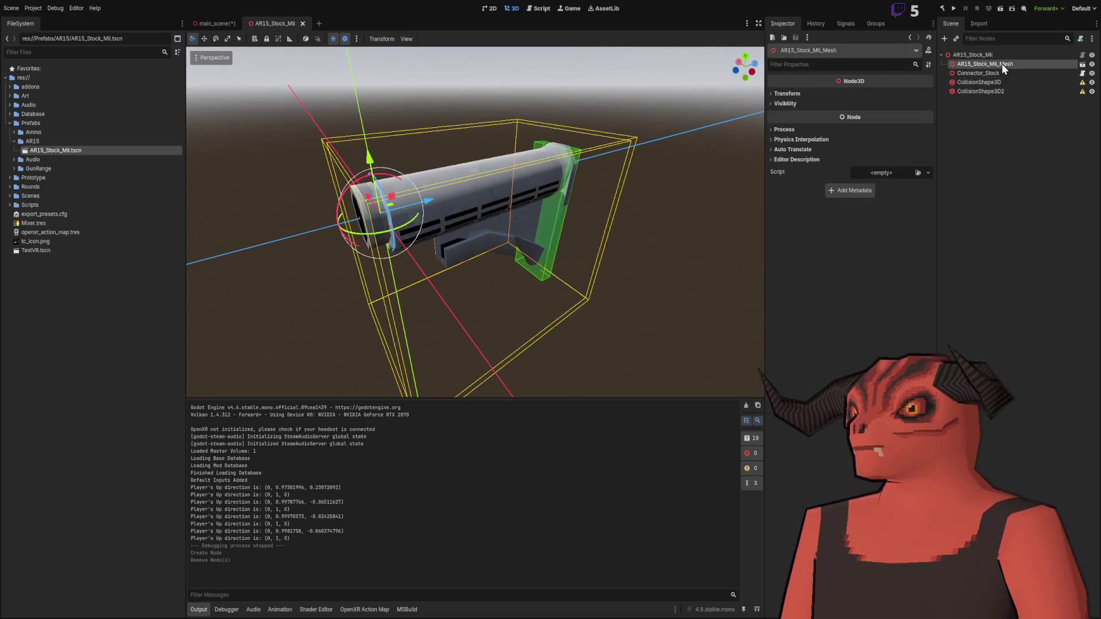
left_click(962, 77)
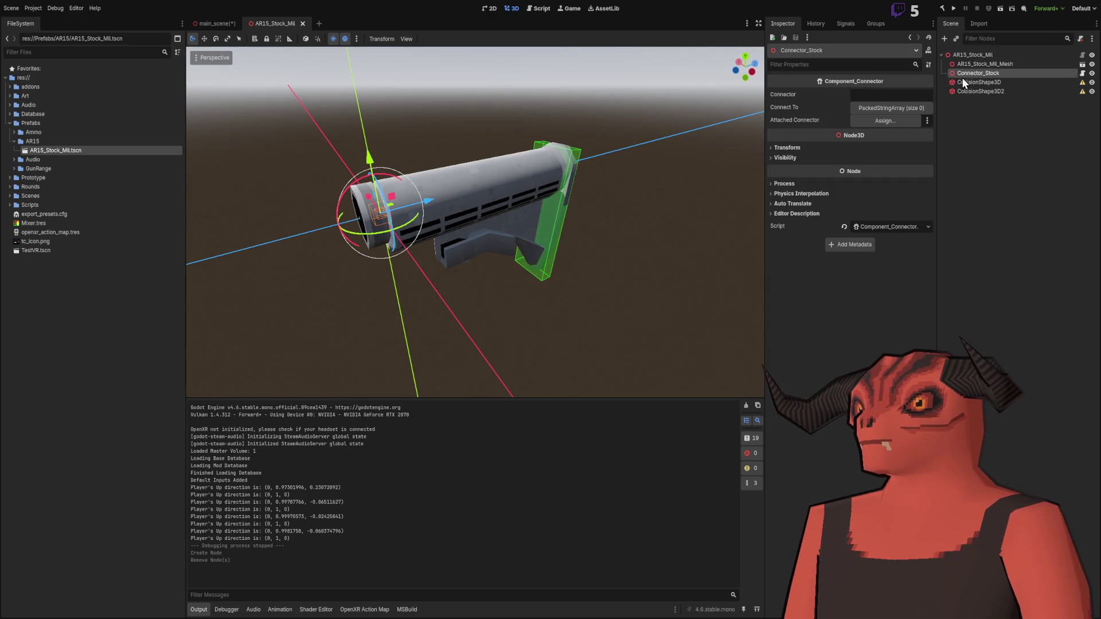
left_click(898, 228)
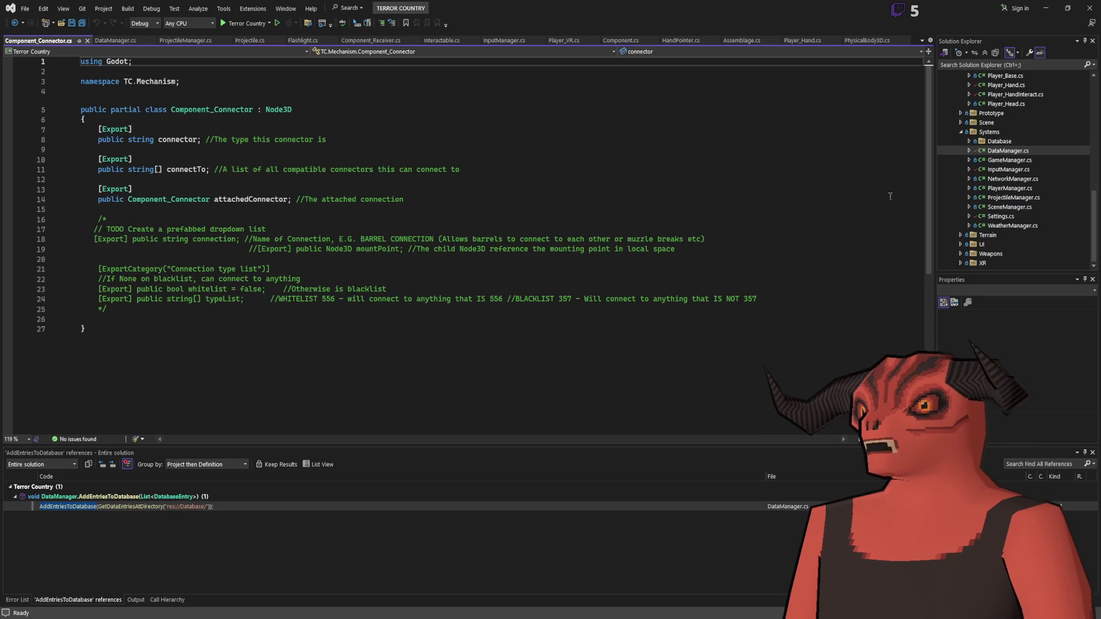
key("alt+Tab")
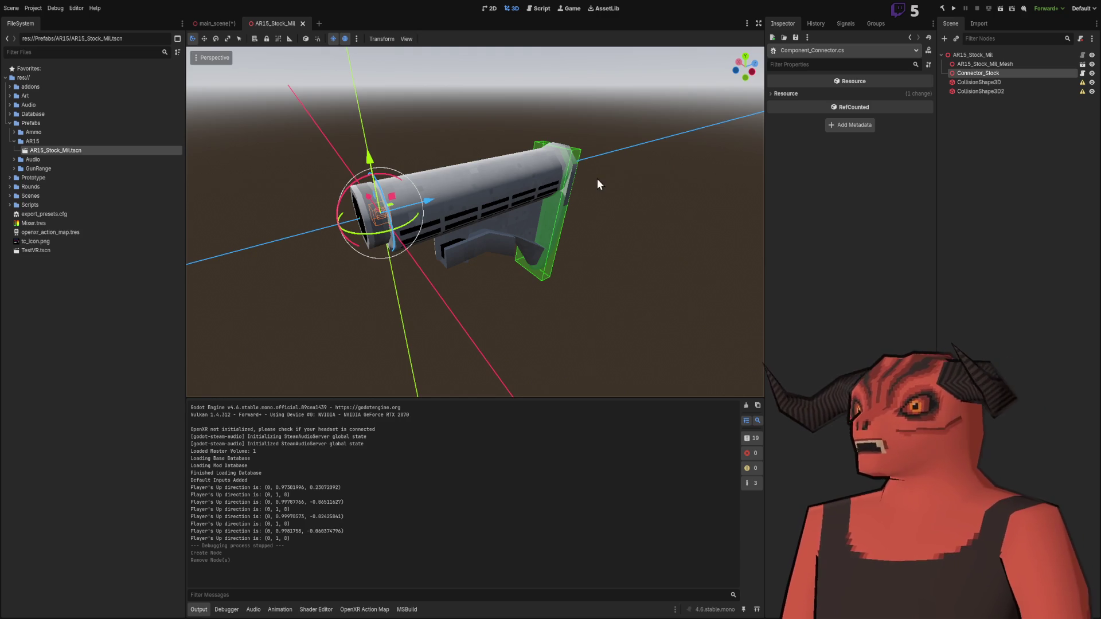
mouse_move(339, 261)
left_mouse_down()
mouse_move(461, 170)
mouse_move(319, 204)
left_mouse_up()
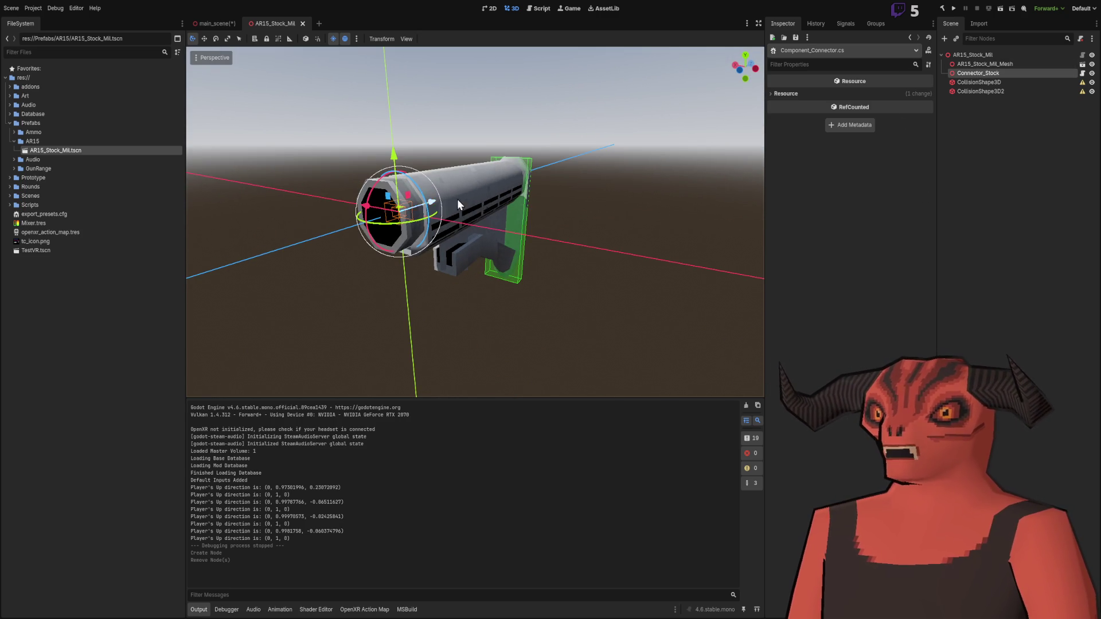
left_click_drag(433, 206, 608, 179)
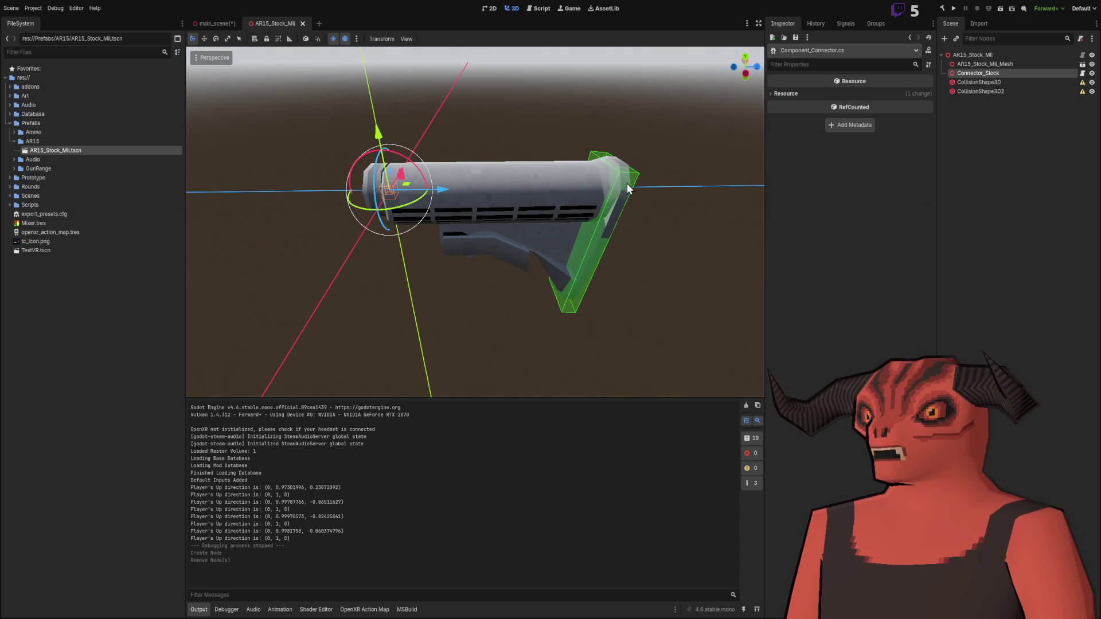
Step: Set CollisionShape3D2's capsule radius to 0.019 m
left_click(1004, 82)
left_click(1008, 91)
left_click(1010, 113)
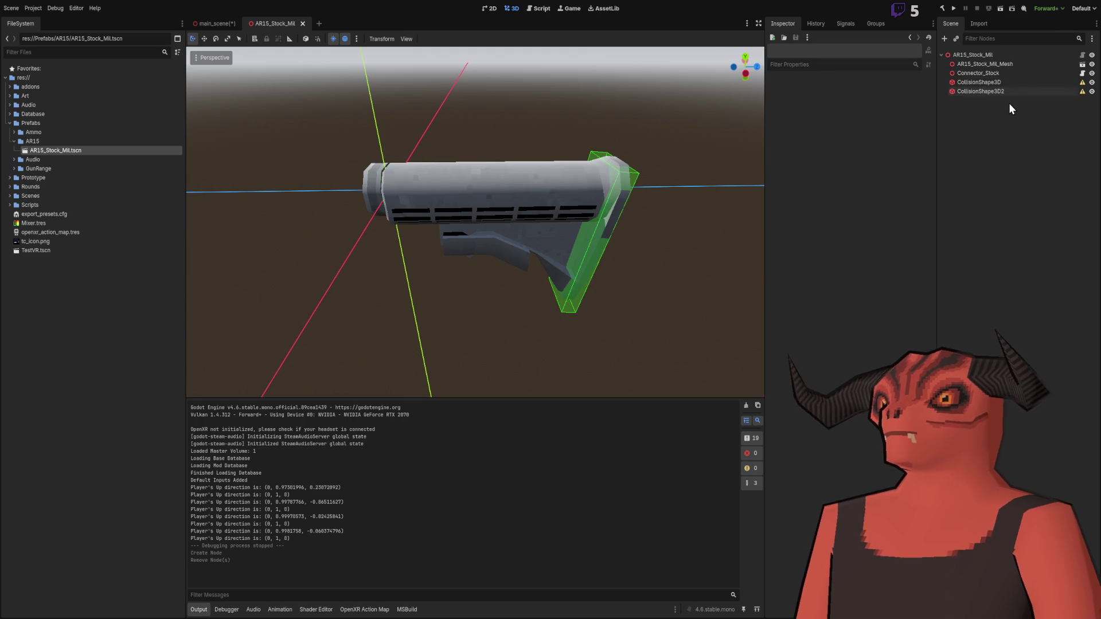
left_click(1009, 91)
left_click(971, 225)
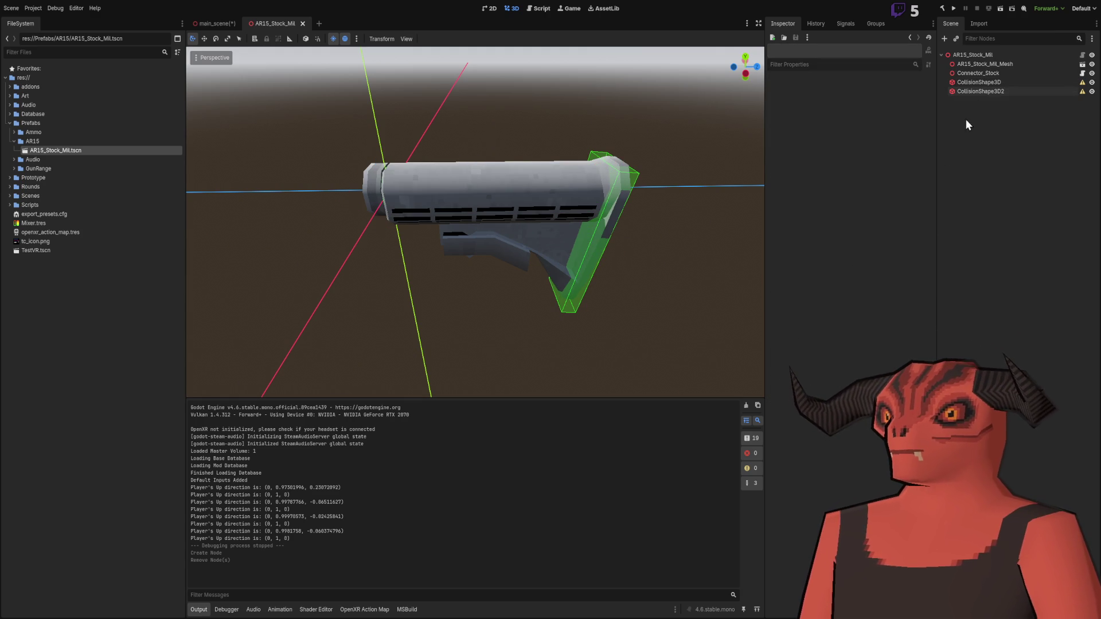
left_click(980, 92)
scroll(494, 229, "up", 2)
scroll(493, 225, "up", 2)
left_click_drag(493, 223, 579, 216)
left_click(902, 107)
type("9")
key("Return")
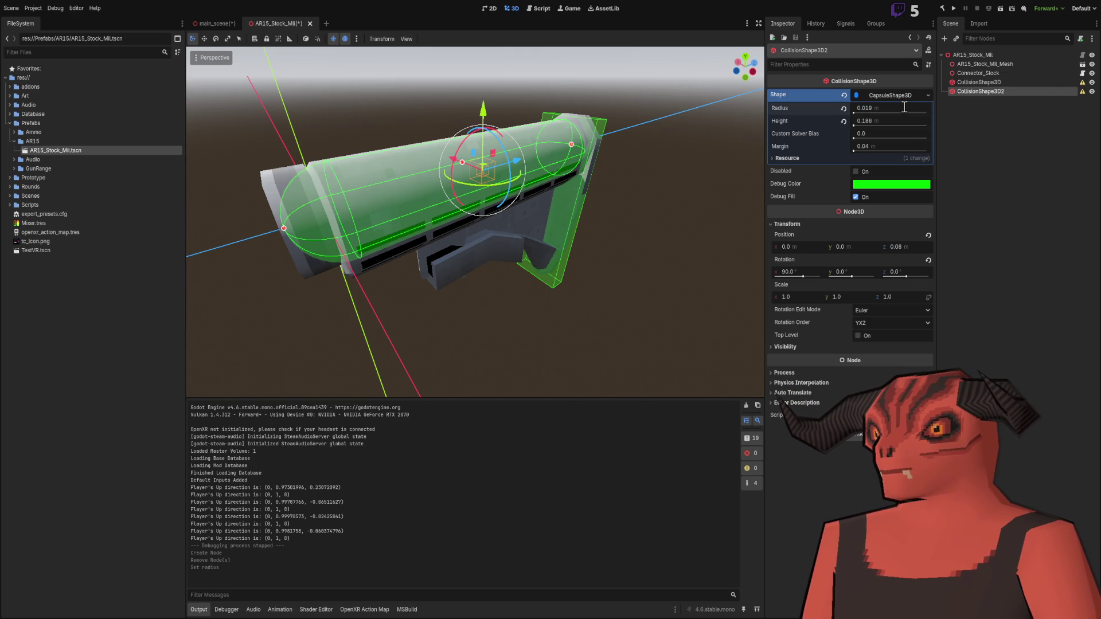
Step: Orbit around the stock to check the enlarged capsule's fit at the buttplate
left_click(651, 221)
mouse_move(649, 219)
left_mouse_down()
mouse_move(290, 172)
mouse_move(727, 196)
mouse_move(584, 174)
mouse_move(654, 175)
mouse_move(514, 180)
mouse_move(508, 196)
mouse_move(522, 189)
left_mouse_up()
scroll(483, 184, "down", 2)
scroll(514, 180, "up", 2)
scroll(495, 104, "up", 2)
mouse_move(495, 103)
left_mouse_down()
mouse_move(492, 128)
mouse_move(432, 115)
mouse_move(504, 122)
left_mouse_up()
scroll(506, 135, "down", 2)
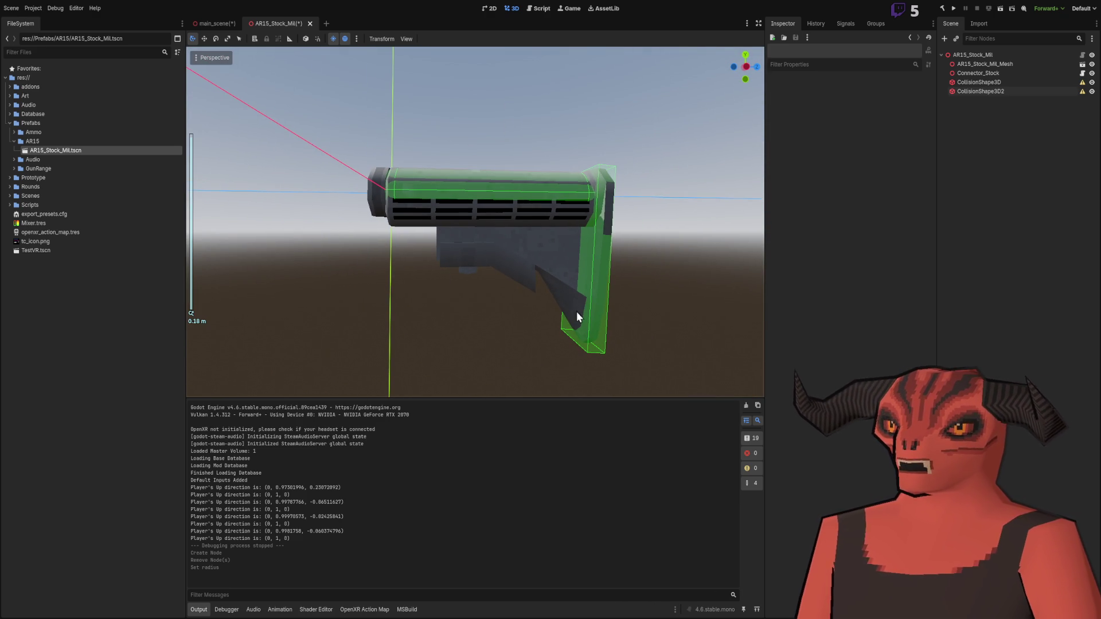
mouse_move(549, 310)
left_mouse_down()
mouse_move(472, 259)
mouse_move(368, 252)
mouse_move(368, 320)
mouse_move(593, 328)
left_mouse_up()
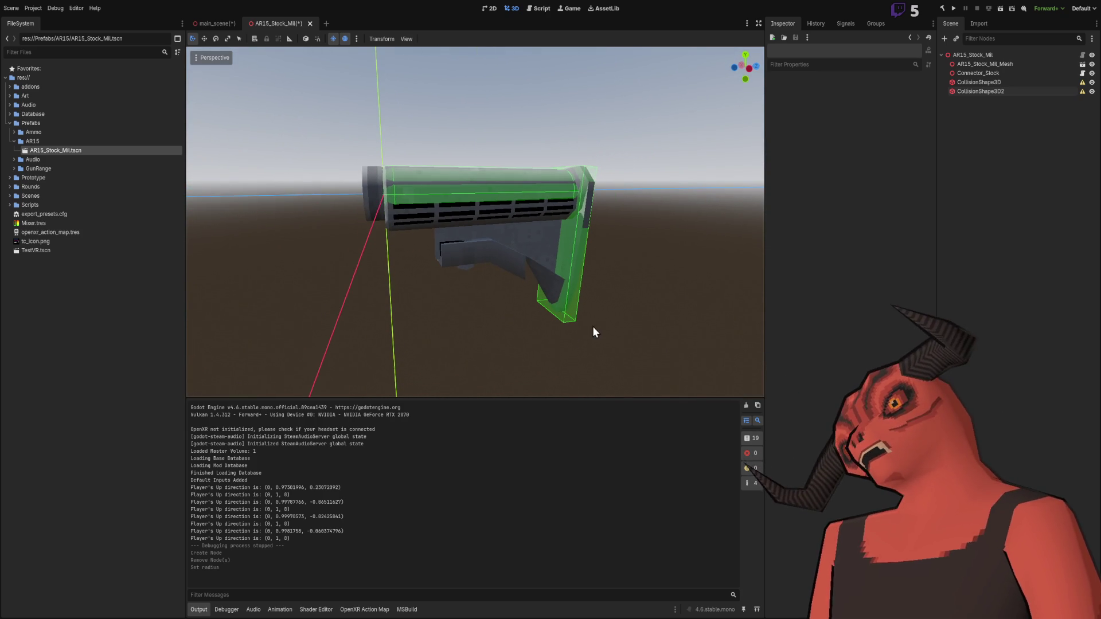
left_click(1003, 64)
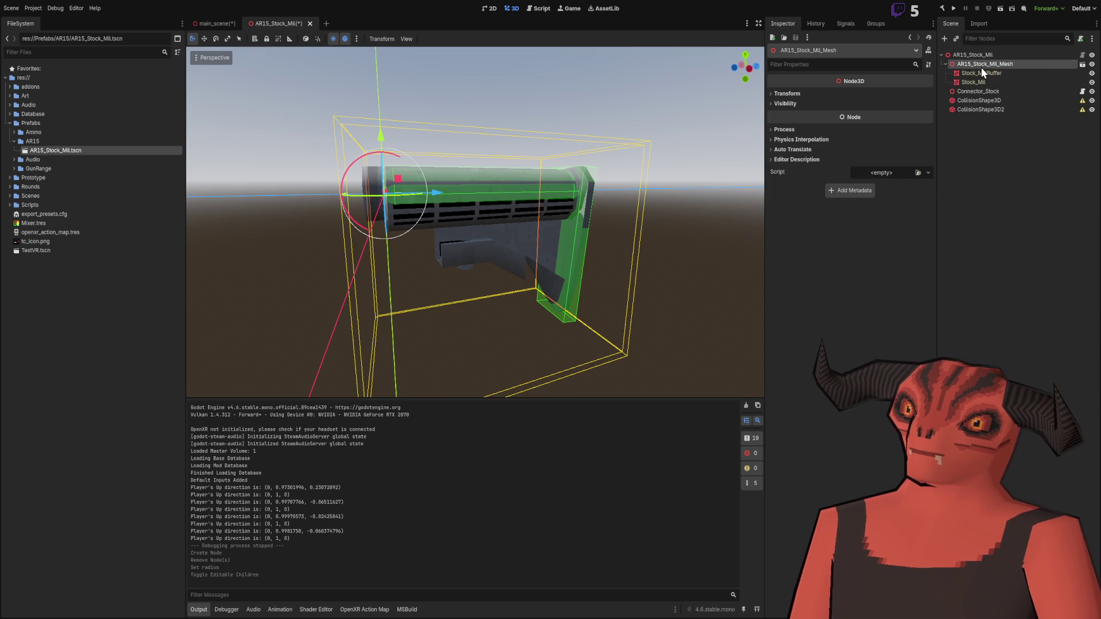
Step: Inspect the Stock_MilBuffer and Stock_Mil mesh pieces, undoing a test move of Stock_Mil
left_click(982, 70)
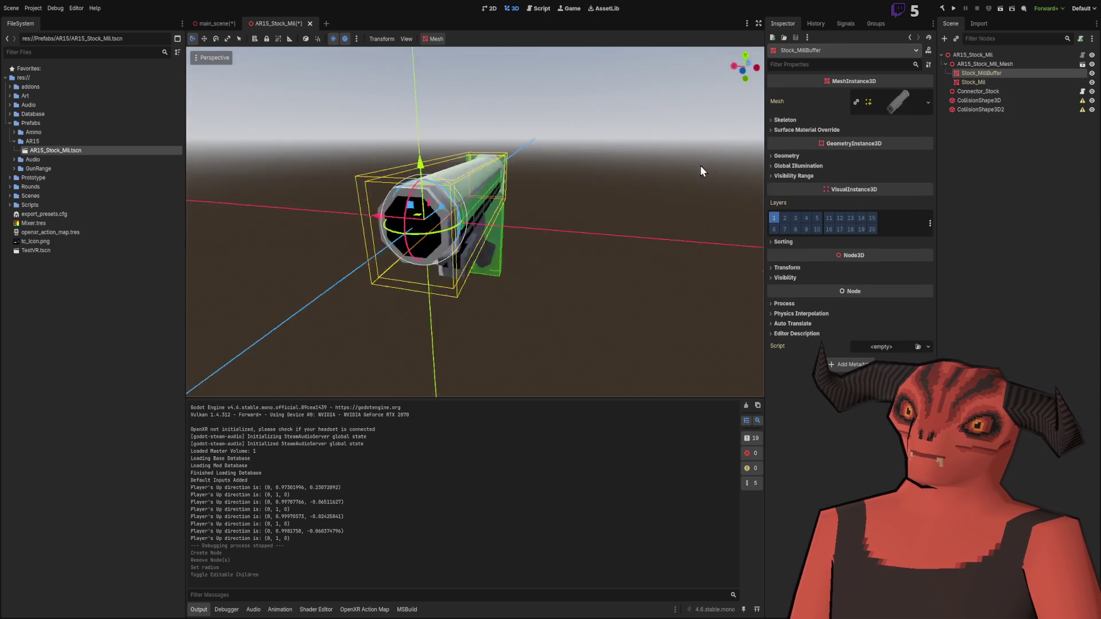
left_click(973, 82)
mouse_move(440, 197)
left_mouse_down()
mouse_move(683, 183)
mouse_move(427, 189)
mouse_move(624, 182)
mouse_move(644, 166)
left_mouse_up()
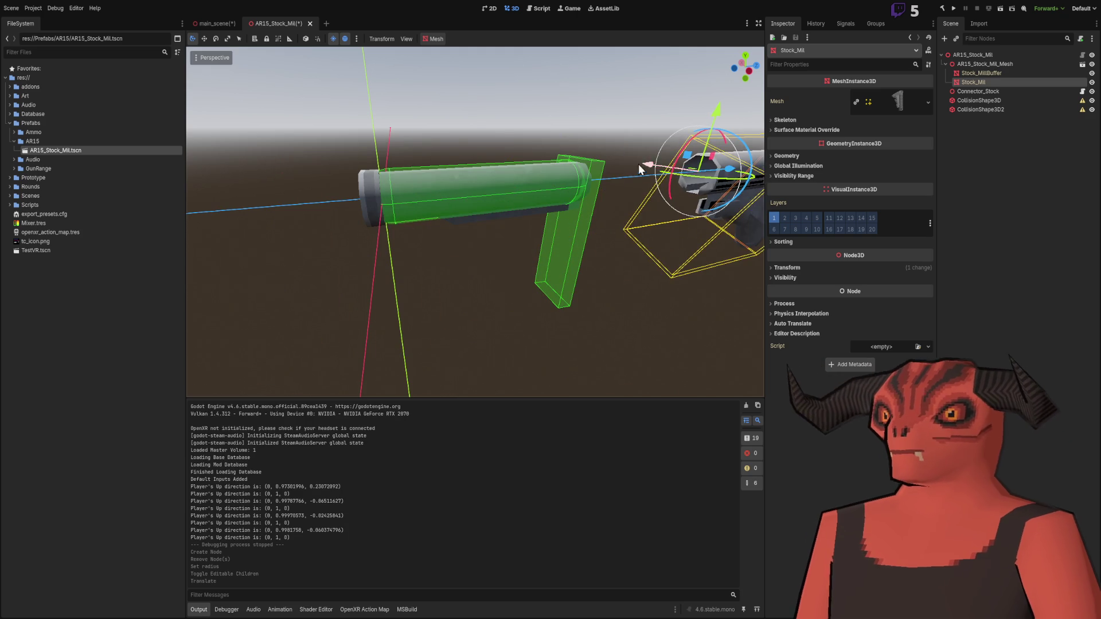
key("ctrl+z")
left_click(608, 97)
mouse_move(607, 98)
left_mouse_down()
mouse_move(408, 186)
mouse_move(644, 198)
left_mouse_up()
left_click(945, 63)
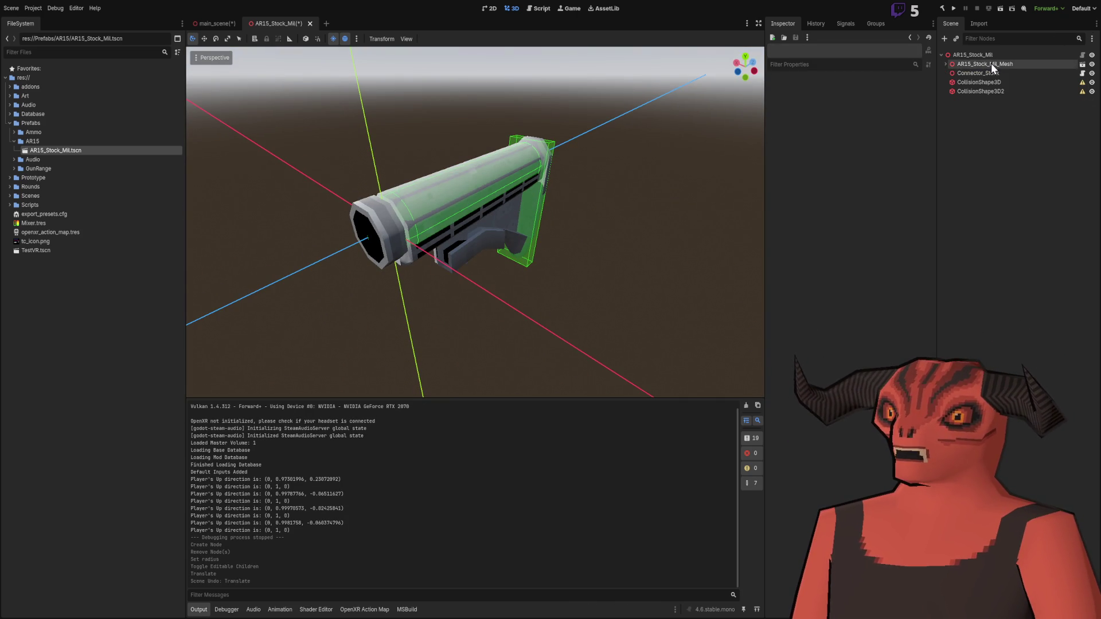
left_click(976, 64)
left_click_drag(559, 212, 467, 211)
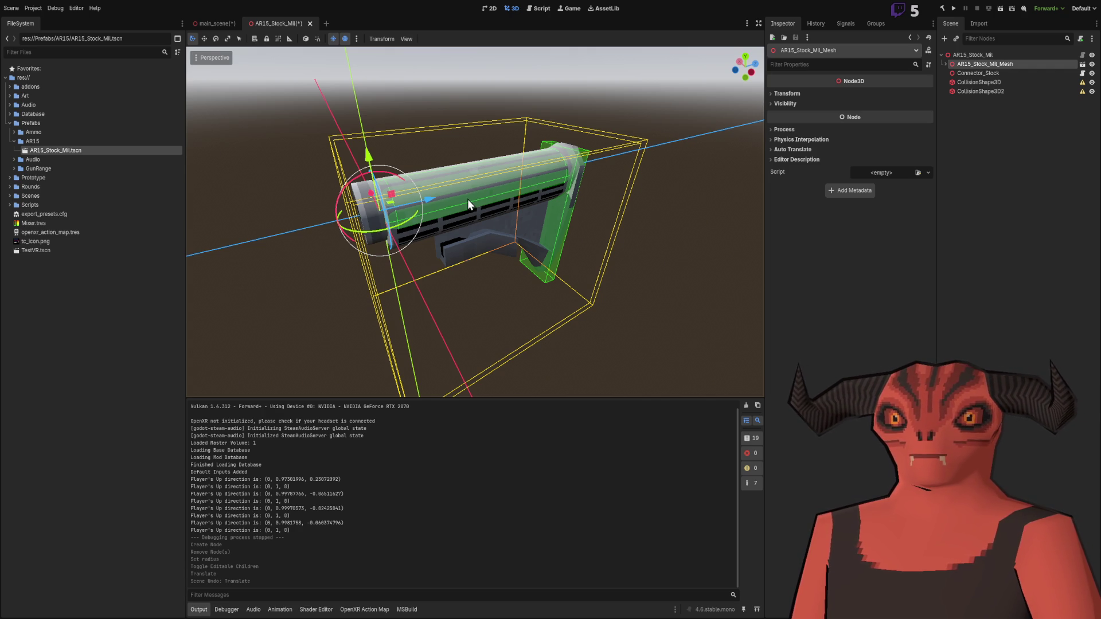
left_click(987, 55)
left_click(1006, 159)
left_click(987, 57)
left_click(995, 146)
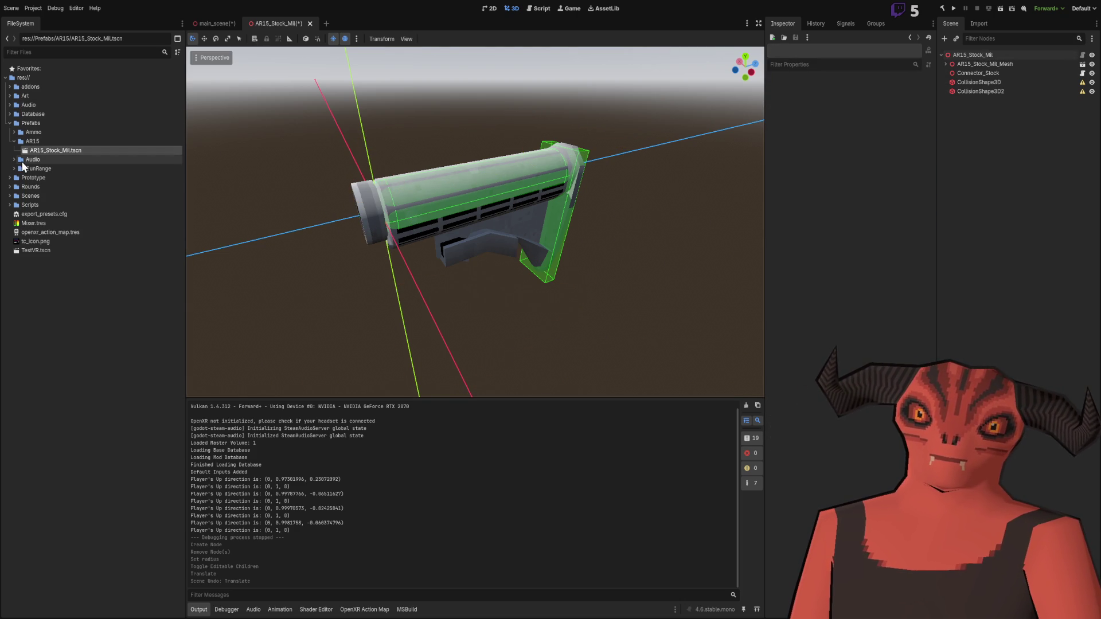
Step: Browse Art > Weapons > AR15 > Stocks and select FA_AR15_Stock_Military_01.fbx
left_click(10, 96)
left_click(14, 169)
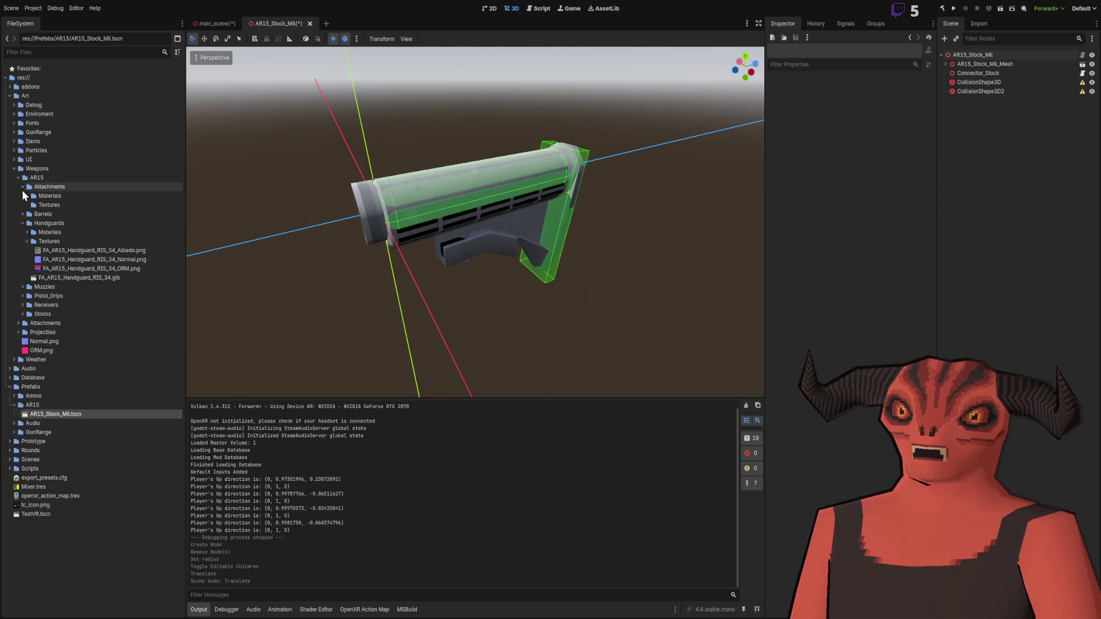
left_click(22, 187)
left_click(23, 205)
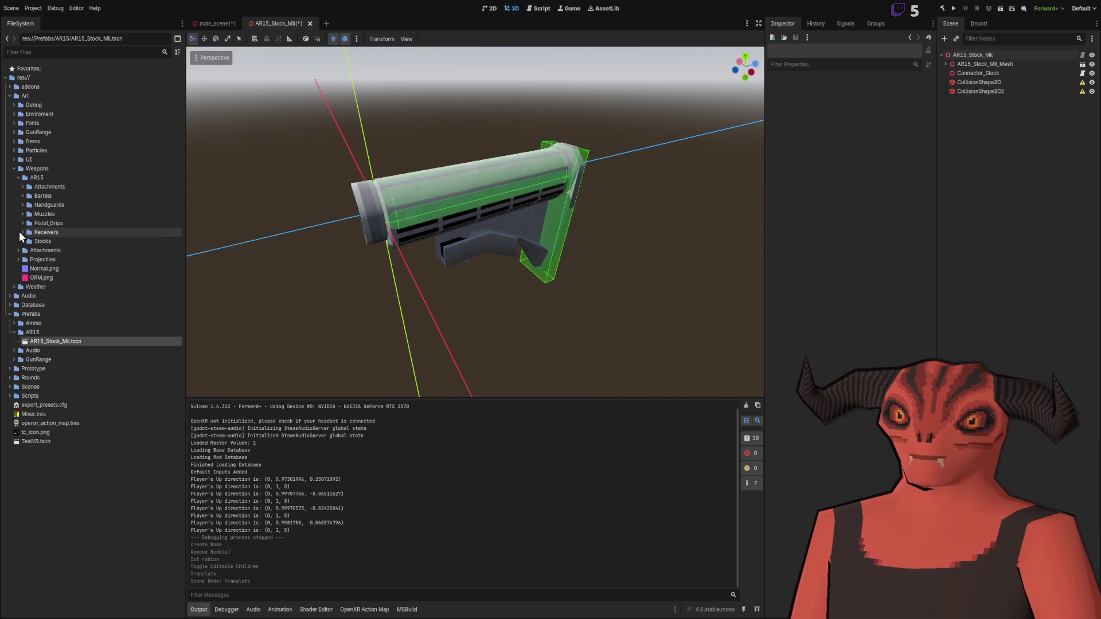
left_click(22, 241)
left_click(62, 270)
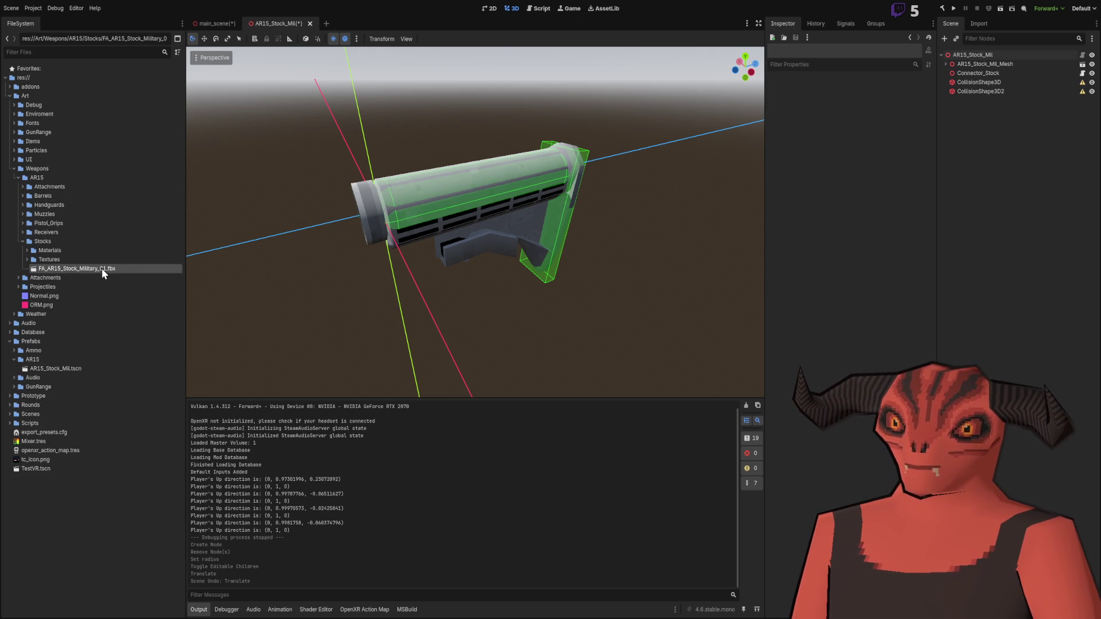
mouse_move(600, 204)
left_mouse_down()
mouse_move(587, 167)
mouse_move(462, 192)
left_mouse_up()
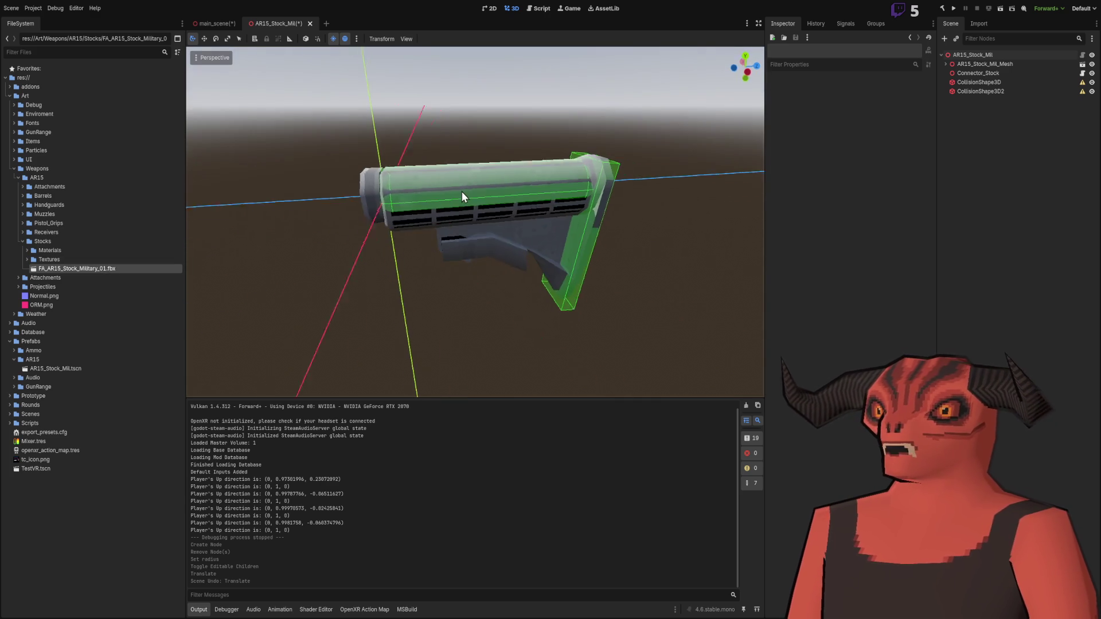
mouse_move(72, 269)
left_mouse_down()
mouse_move(618, 259)
mouse_move(353, 181)
mouse_move(339, 231)
mouse_move(361, 229)
mouse_move(360, 194)
mouse_move(390, 215)
left_mouse_up()
mouse_move(529, 236)
left_mouse_down()
mouse_move(369, 186)
mouse_move(578, 195)
mouse_move(357, 187)
mouse_move(521, 212)
mouse_move(554, 242)
mouse_move(592, 244)
mouse_move(510, 242)
mouse_move(483, 136)
mouse_move(598, 234)
mouse_move(224, 218)
left_mouse_up()
scroll(386, 180, "up", 6)
mouse_move(370, 127)
left_mouse_down()
mouse_move(456, 133)
mouse_move(407, 166)
mouse_move(344, 154)
mouse_move(482, 271)
mouse_move(548, 136)
mouse_move(651, 140)
mouse_move(565, 136)
mouse_move(358, 166)
mouse_move(526, 180)
mouse_move(514, 198)
left_mouse_up()
scroll(513, 197, "up", 8)
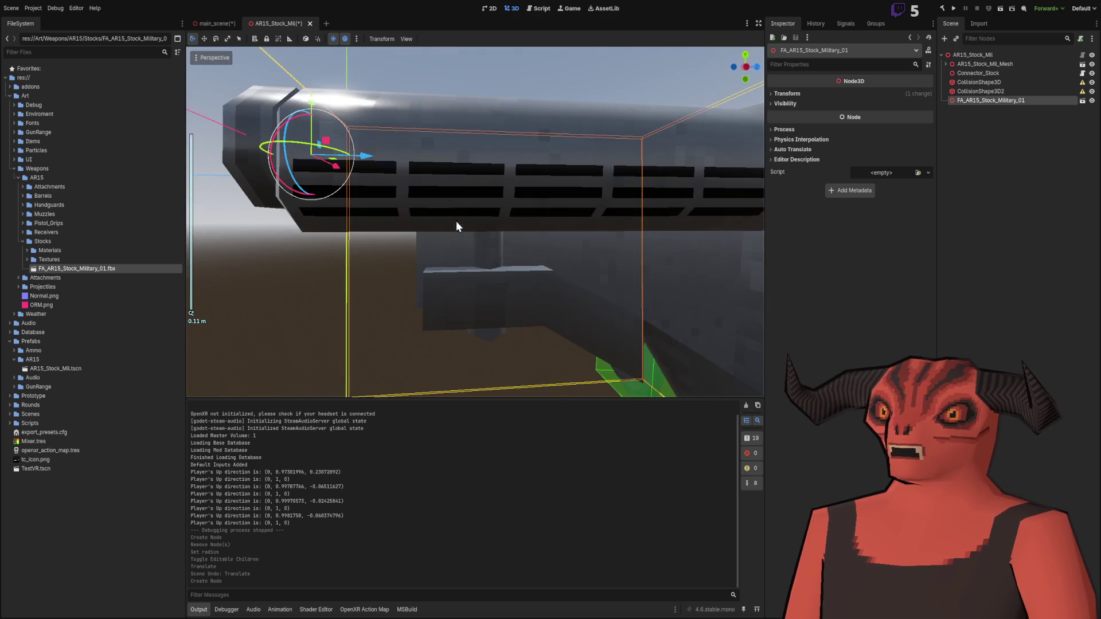
mouse_move(456, 221)
left_mouse_down()
mouse_move(531, 261)
mouse_move(401, 188)
mouse_move(294, 212)
mouse_move(322, 283)
mouse_move(344, 296)
mouse_move(379, 190)
mouse_move(310, 187)
mouse_move(335, 187)
mouse_move(385, 237)
mouse_move(562, 204)
mouse_move(558, 215)
mouse_move(587, 229)
mouse_move(561, 245)
left_mouse_up()
scroll(563, 205, "down", 2)
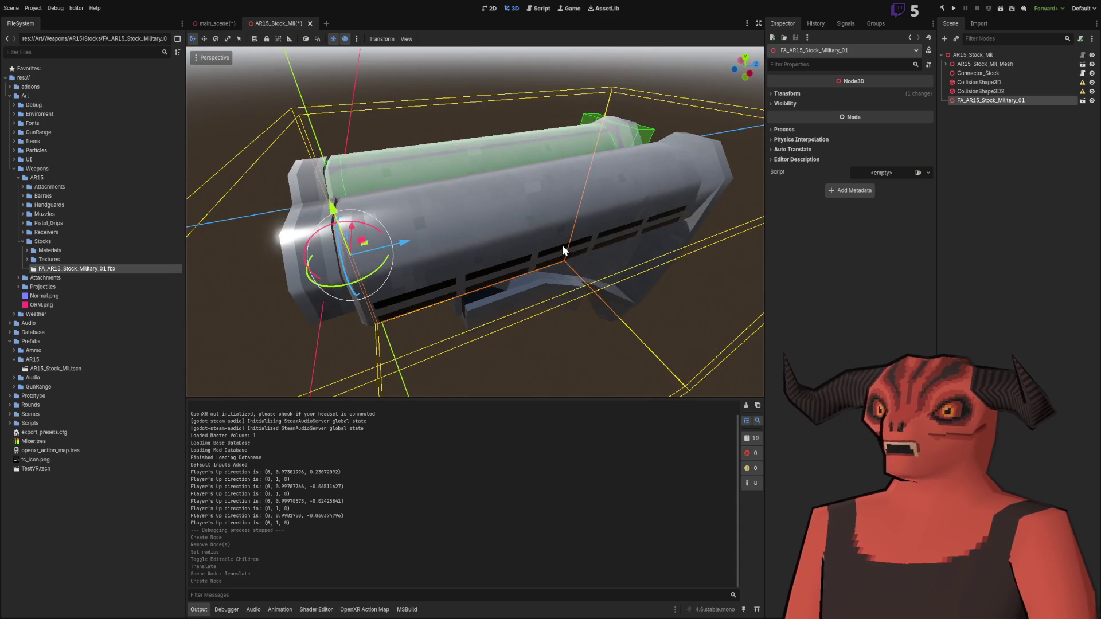
mouse_move(467, 180)
left_mouse_down()
mouse_move(504, 184)
mouse_move(358, 182)
mouse_move(369, 149)
mouse_move(486, 126)
mouse_move(511, 218)
mouse_move(731, 205)
mouse_move(573, 209)
mouse_move(462, 235)
mouse_move(581, 254)
left_mouse_up()
scroll(358, 182, "up", 3)
scroll(581, 254, "up", 2)
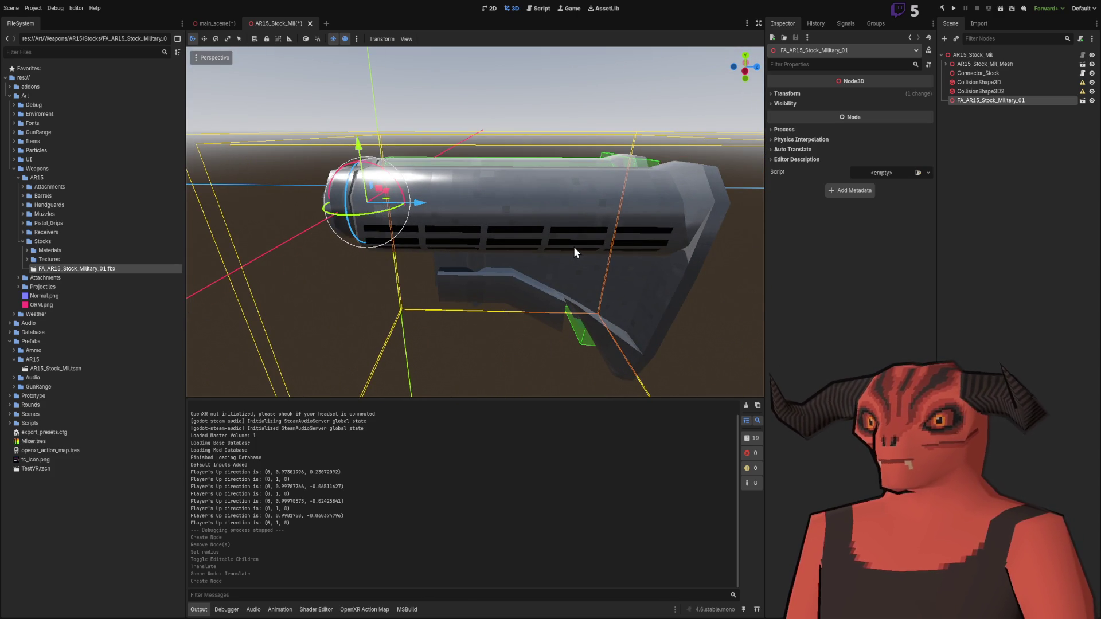
mouse_move(569, 249)
left_mouse_down()
mouse_move(414, 241)
mouse_move(229, 264)
left_mouse_up()
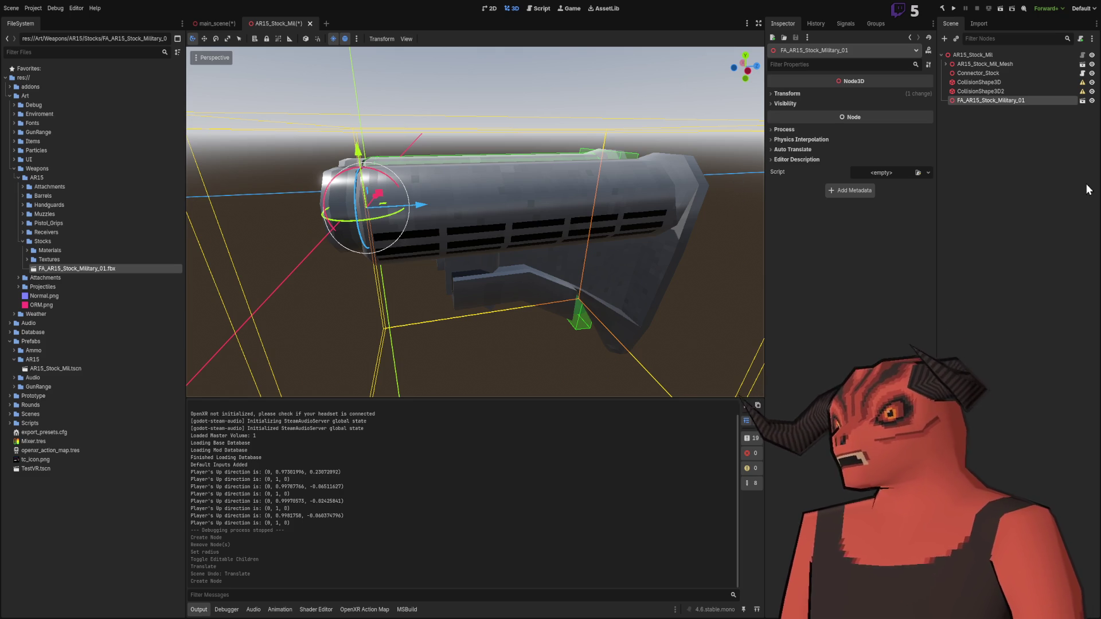
left_click(998, 91)
double_click(998, 100)
mouse_move(540, 186)
left_mouse_down()
mouse_move(462, 244)
mouse_move(415, 242)
mouse_move(491, 226)
mouse_move(483, 215)
mouse_move(501, 239)
left_mouse_up()
scroll(492, 226, "down", 3)
scroll(482, 214, "up", 3)
scroll(502, 238, "up", 2)
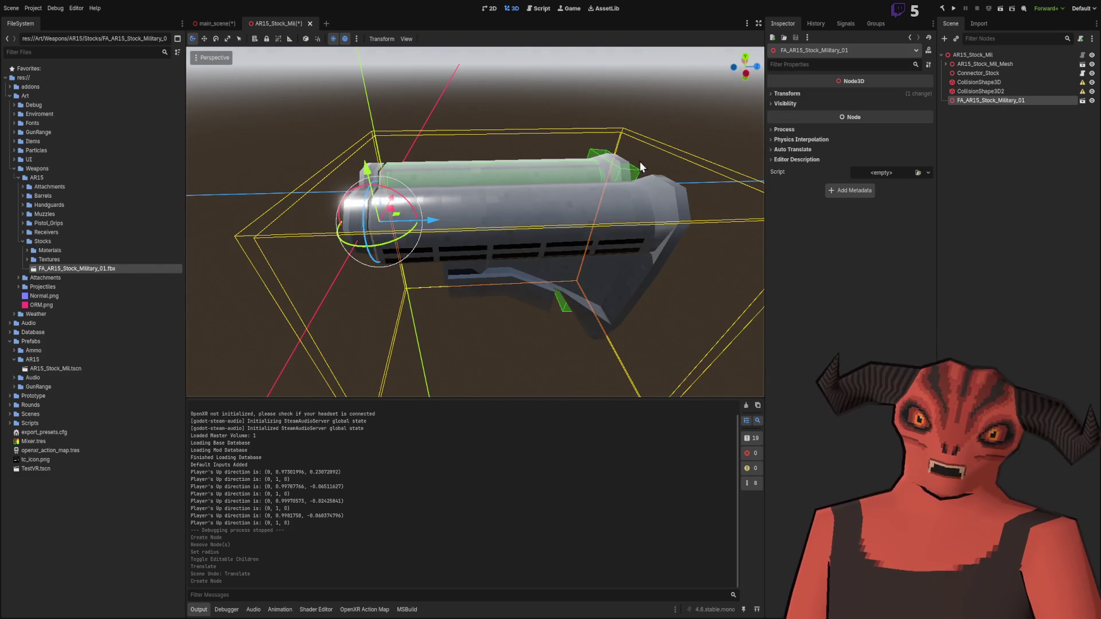
mouse_move(639, 161)
left_mouse_down()
mouse_move(519, 242)
mouse_move(456, 233)
mouse_move(404, 175)
mouse_move(455, 137)
mouse_move(448, 147)
mouse_move(572, 273)
mouse_move(569, 292)
left_mouse_up()
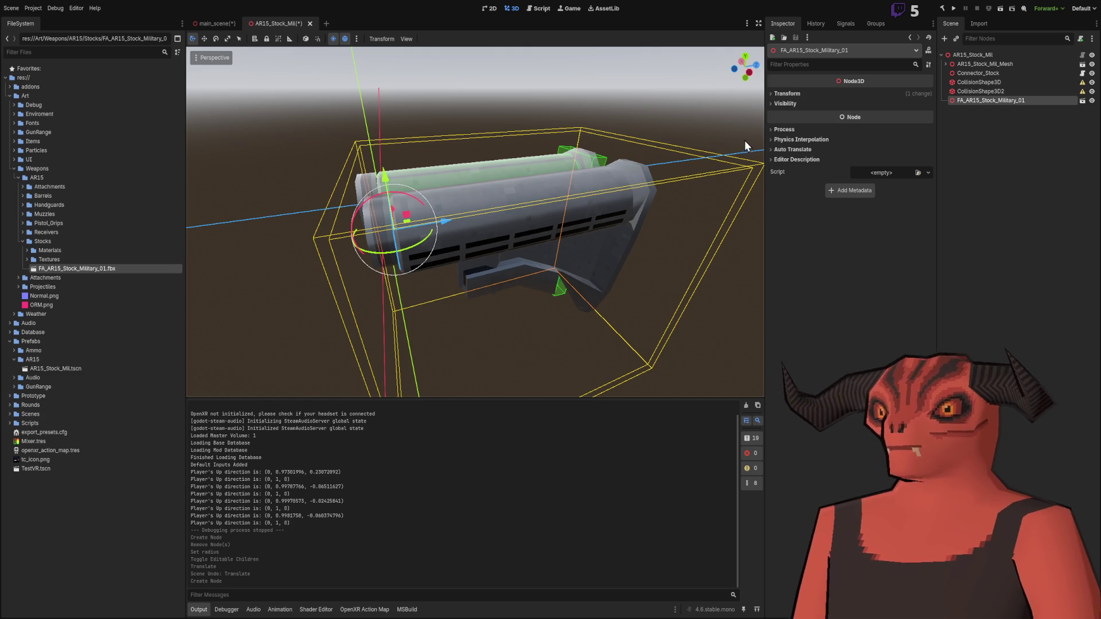
mouse_move(534, 197)
left_mouse_down()
mouse_move(597, 179)
mouse_move(507, 177)
mouse_move(463, 143)
mouse_move(634, 201)
left_mouse_up()
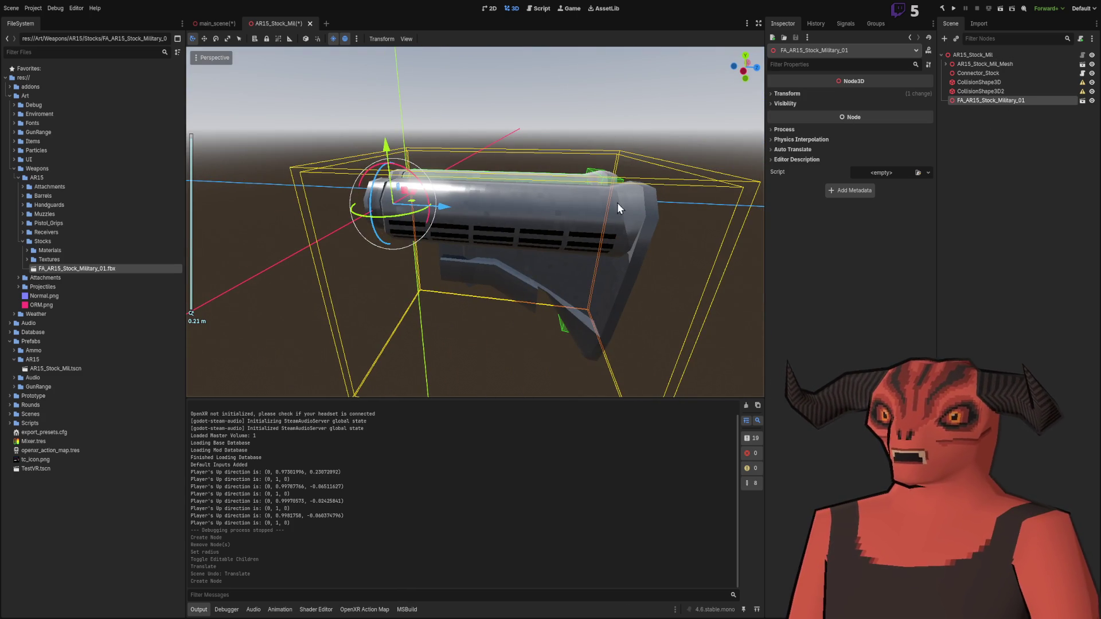
mouse_move(716, 189)
left_mouse_down()
mouse_move(576, 274)
mouse_move(411, 211)
left_mouse_up()
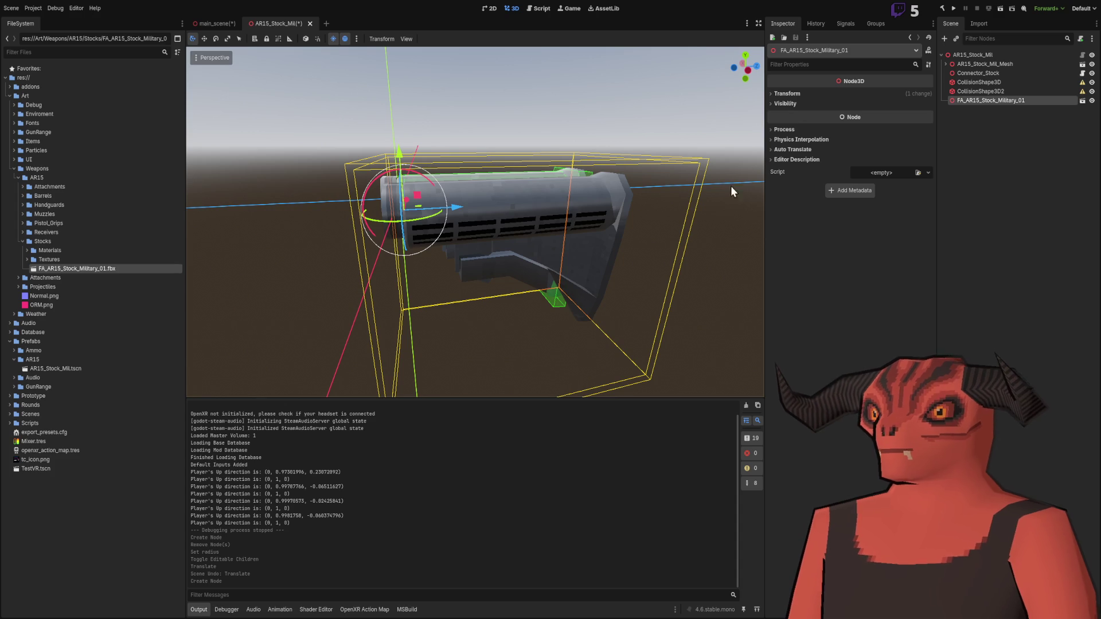
left_click(1008, 130)
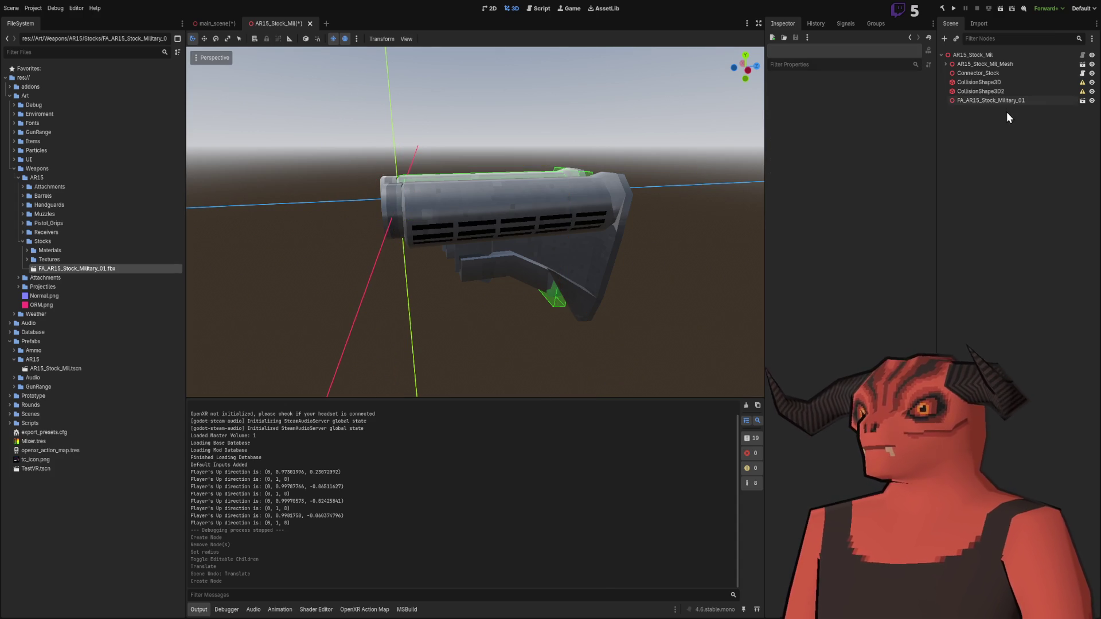
left_click(1006, 102)
key("Delete")
mouse_move(494, 247)
left_mouse_down()
mouse_move(329, 242)
mouse_move(445, 311)
mouse_move(202, 249)
mouse_move(200, 237)
mouse_move(665, 256)
mouse_move(420, 193)
mouse_move(253, 210)
left_mouse_up()
scroll(287, 205, "up", 2)
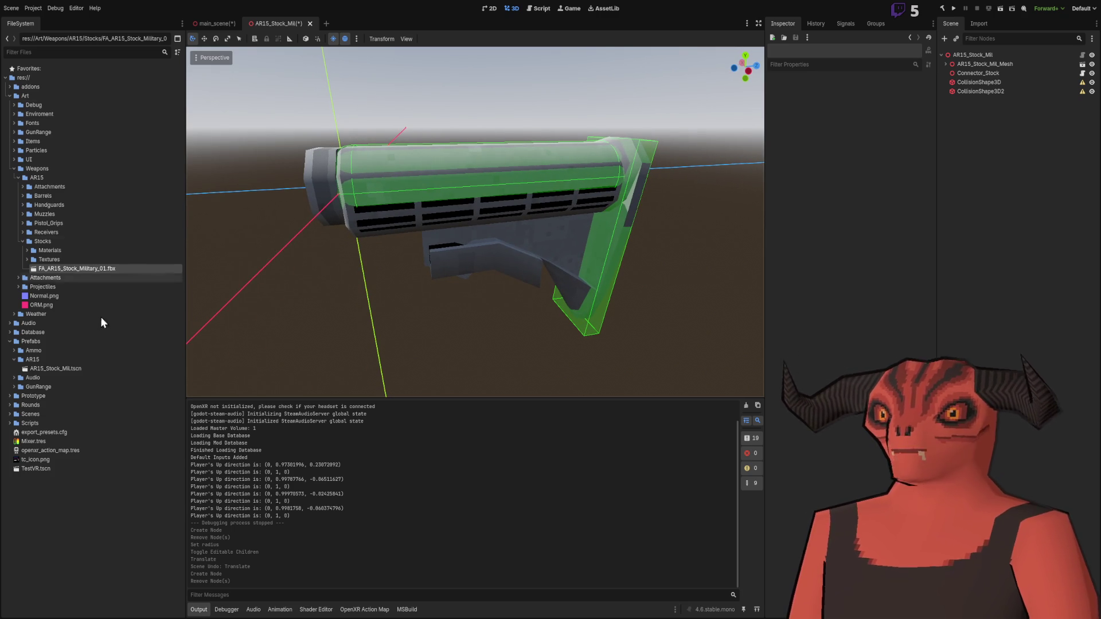
left_click(22, 241)
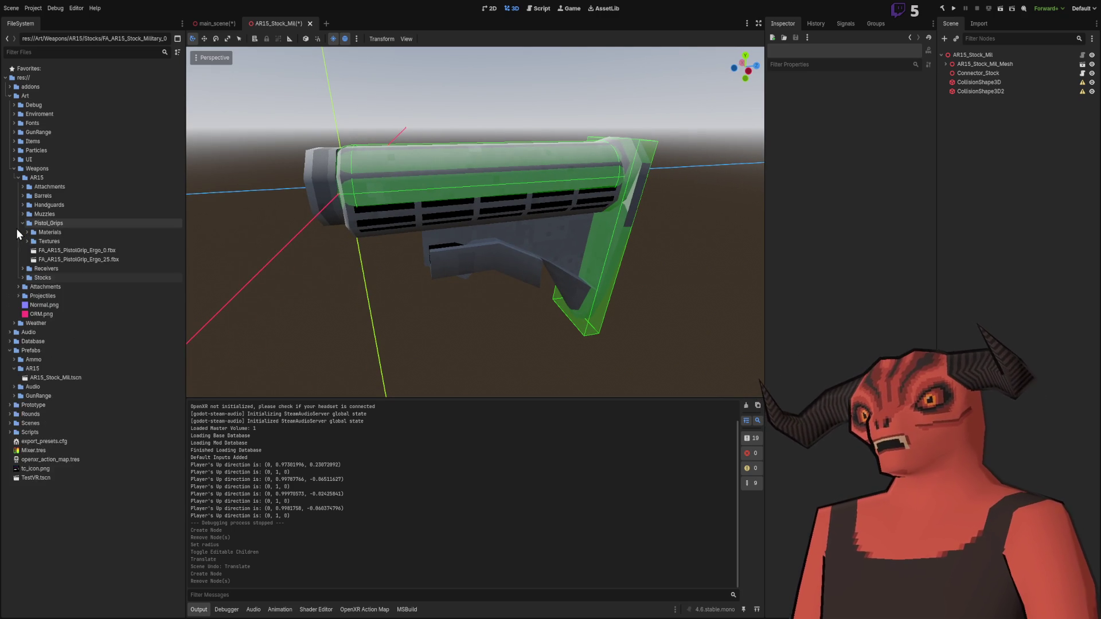
Step: Drop FA_AR15_Barrel_40.fbx into the stock scene as a test, then delete it
left_click(23, 205)
left_click(22, 204)
left_click(23, 187)
left_click(20, 187)
left_click(20, 197)
left_click(51, 223)
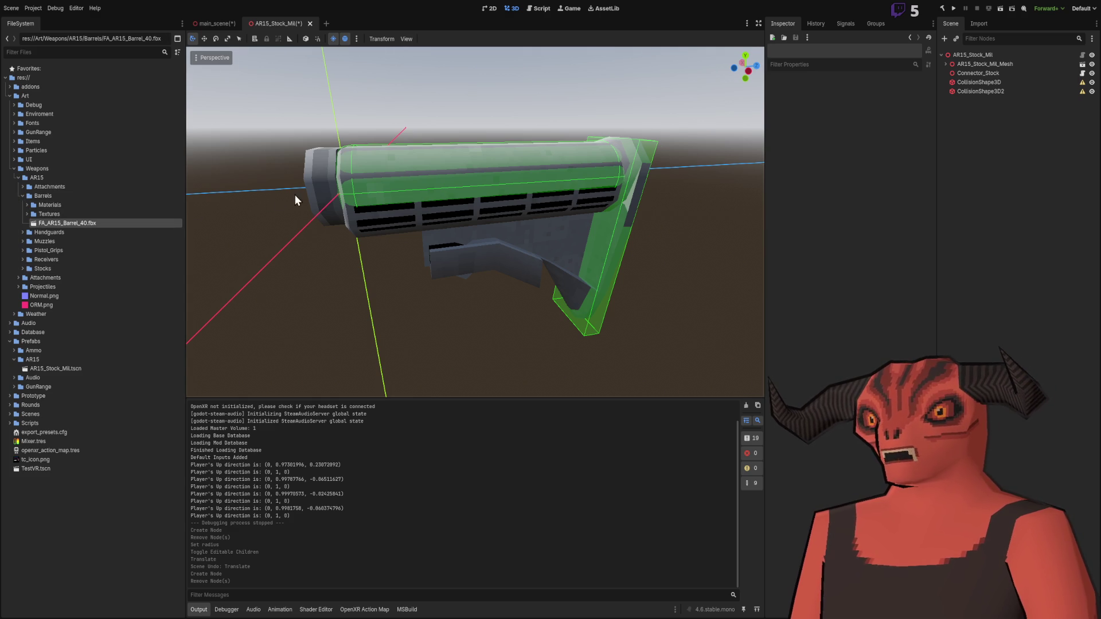
scroll(279, 205, "down", 4)
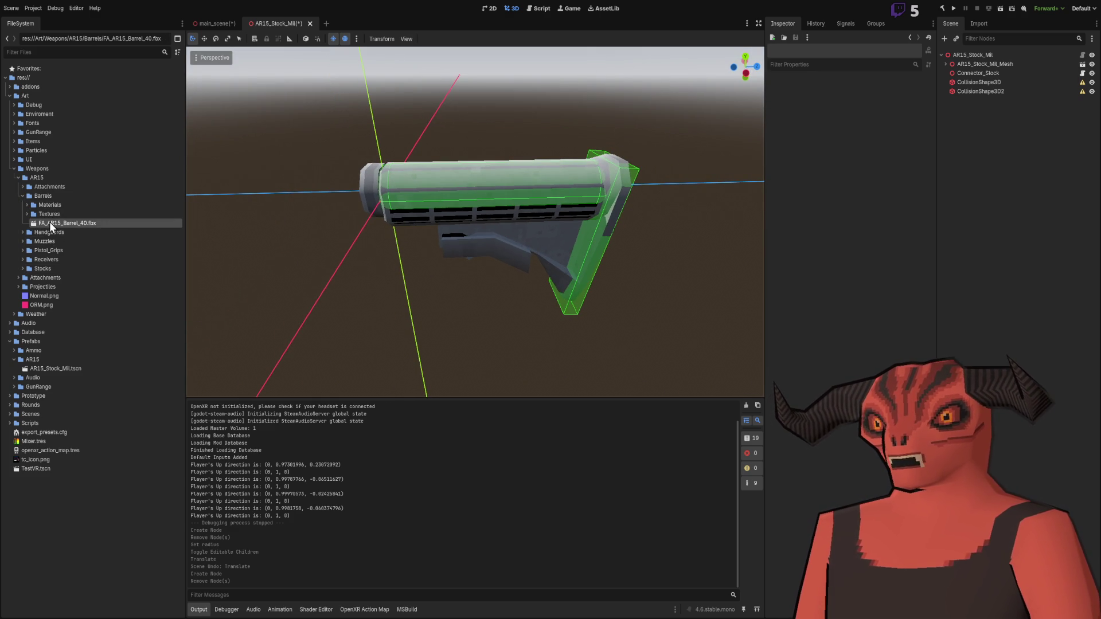
mouse_move(49, 221)
left_mouse_down()
mouse_move(508, 308)
mouse_move(797, 192)
mouse_move(702, 281)
left_mouse_up()
mouse_move(611, 234)
left_mouse_down()
mouse_move(552, 218)
mouse_move(642, 221)
mouse_move(505, 263)
left_mouse_up()
scroll(505, 262, "up", 5)
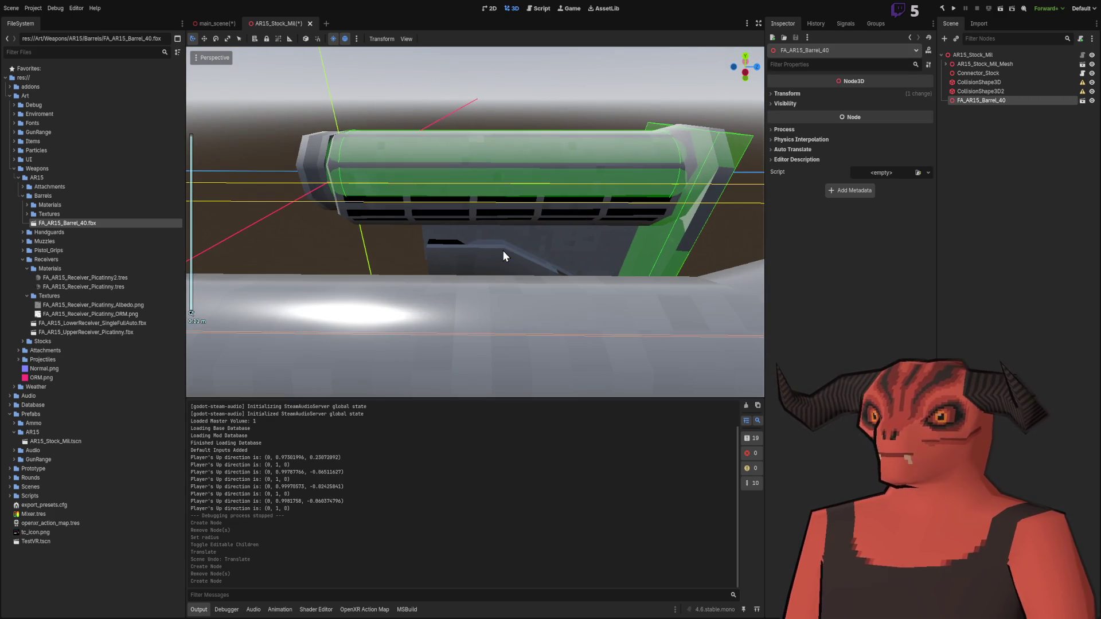
key("Delete")
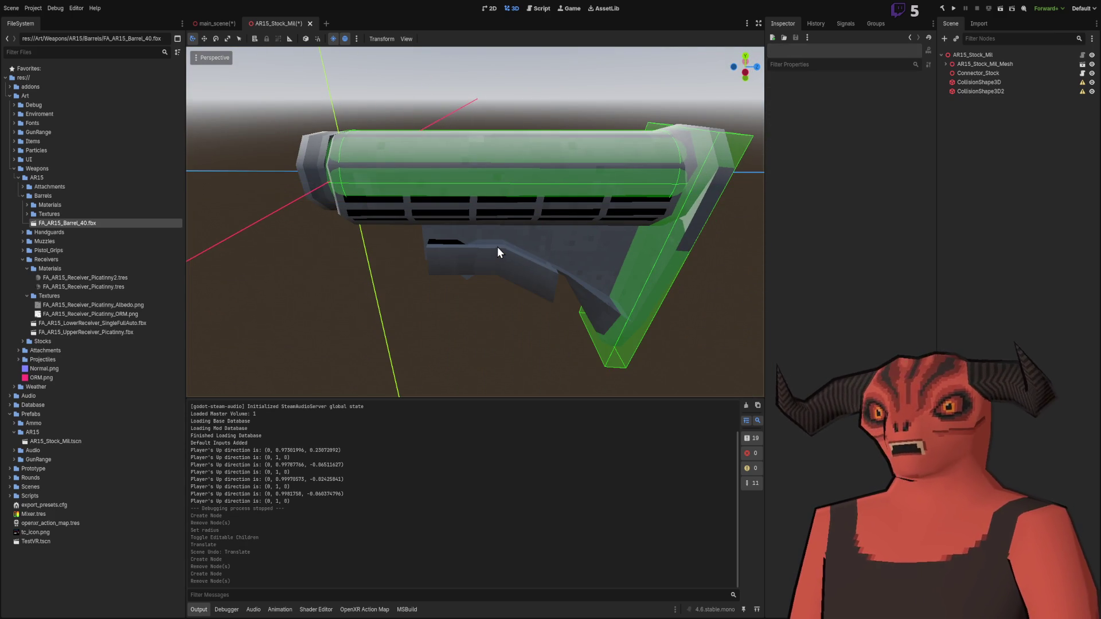
Step: Orbit around the stock, then collapse the Receivers and Barrels folders
left_click_drag(497, 247, 594, 236)
scroll(449, 129, "down", 3)
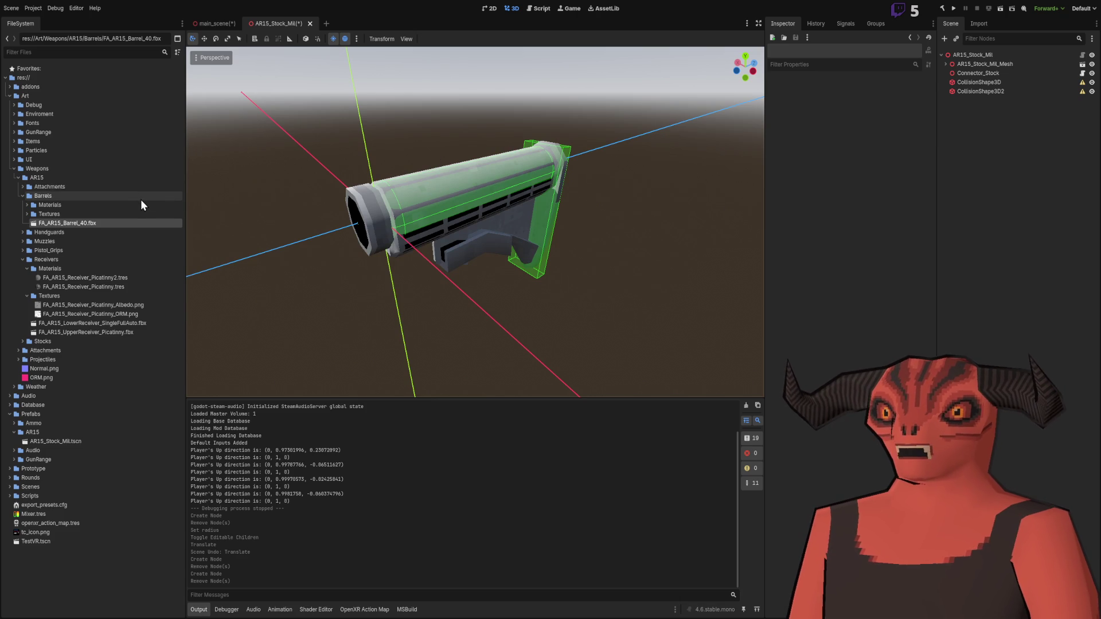
mouse_move(367, 194)
left_mouse_down()
mouse_move(413, 184)
mouse_move(321, 195)
left_mouse_up()
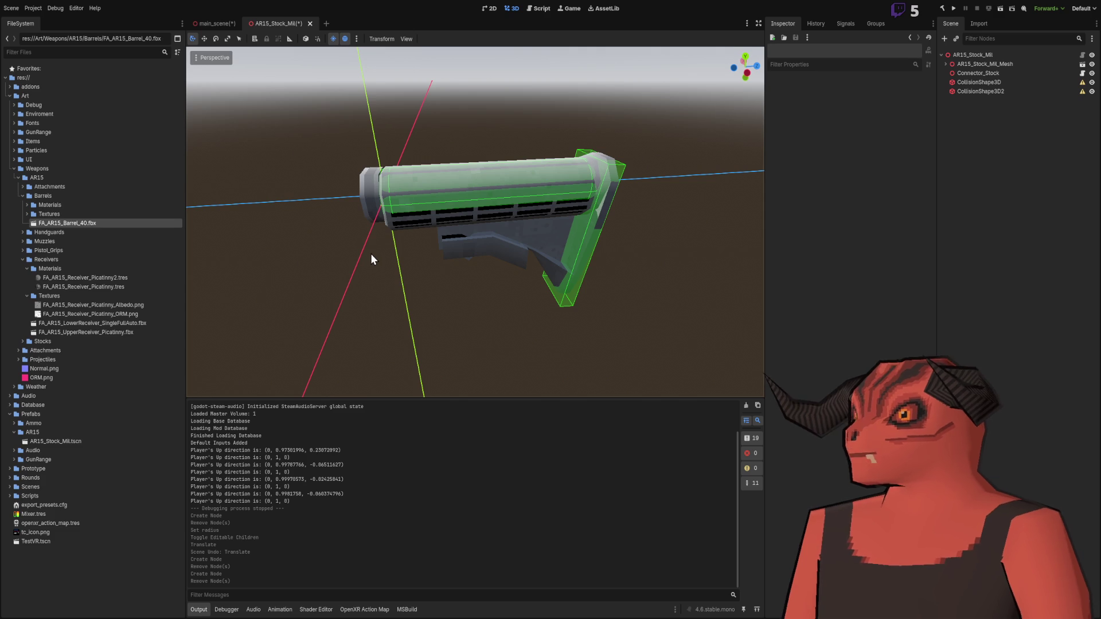
mouse_move(340, 296)
left_mouse_down()
mouse_move(497, 241)
mouse_move(428, 208)
left_mouse_up()
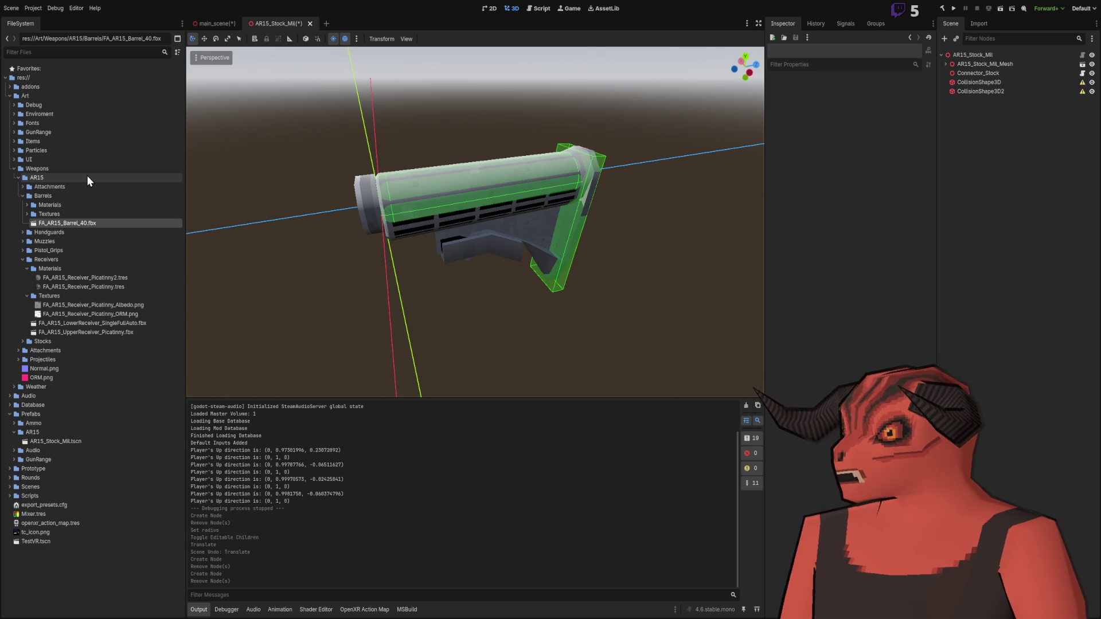
mouse_move(506, 310)
left_mouse_down()
mouse_move(442, 225)
mouse_move(514, 279)
left_mouse_up()
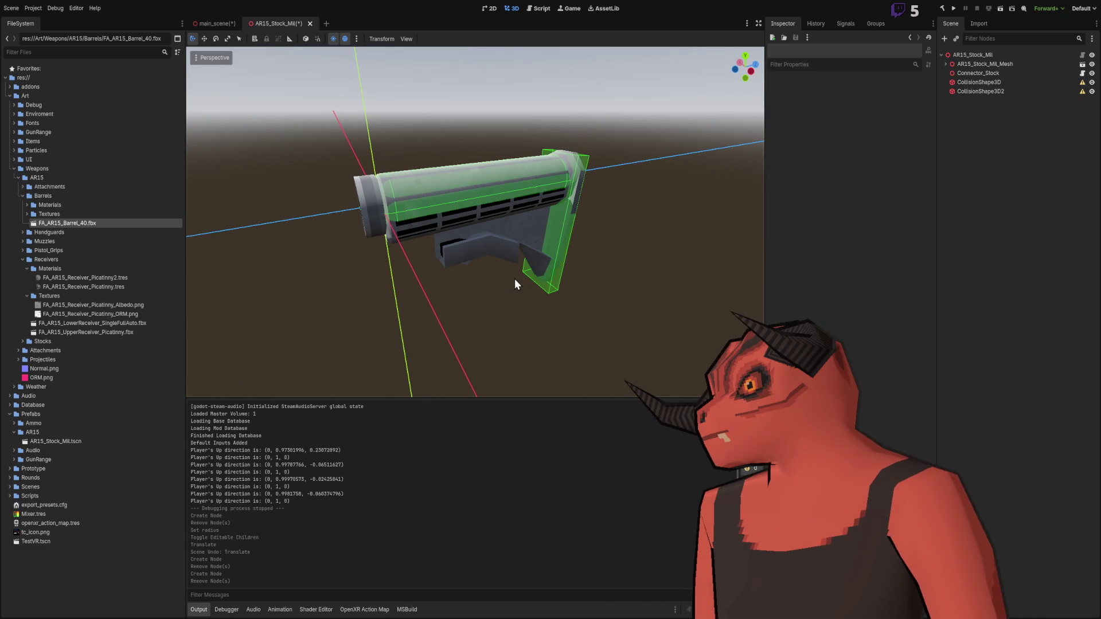
mouse_move(438, 318)
left_mouse_down()
mouse_move(448, 321)
mouse_move(366, 279)
left_mouse_up()
left_click(24, 261)
left_click(23, 196)
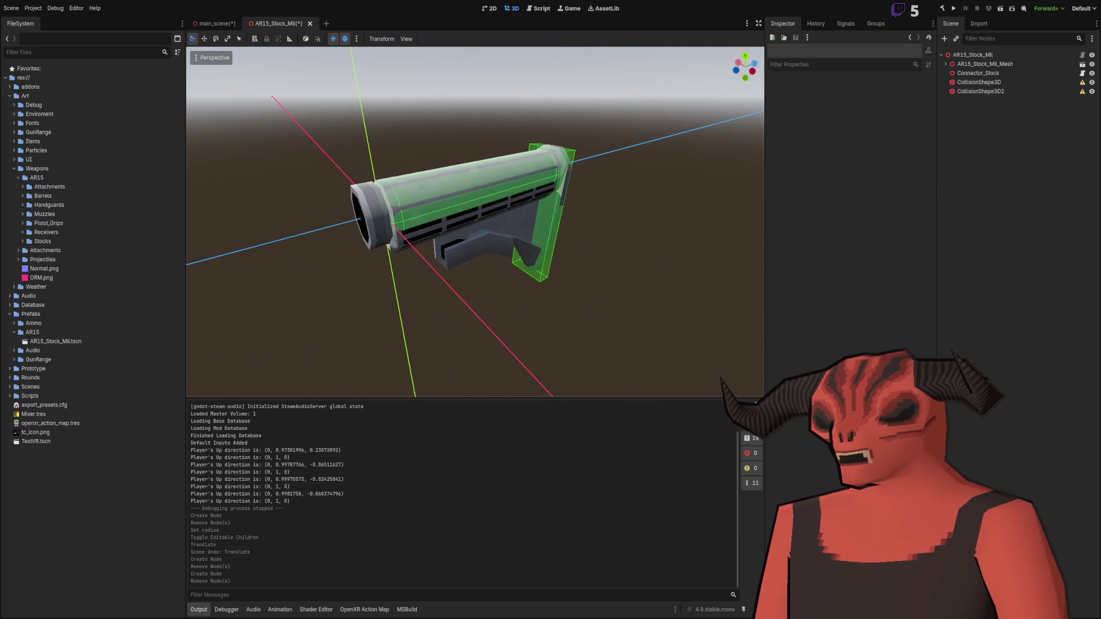
Step: In the Folder Structure note, delete the dash before ROOT and move to the outline's end
key("alt+Tab")
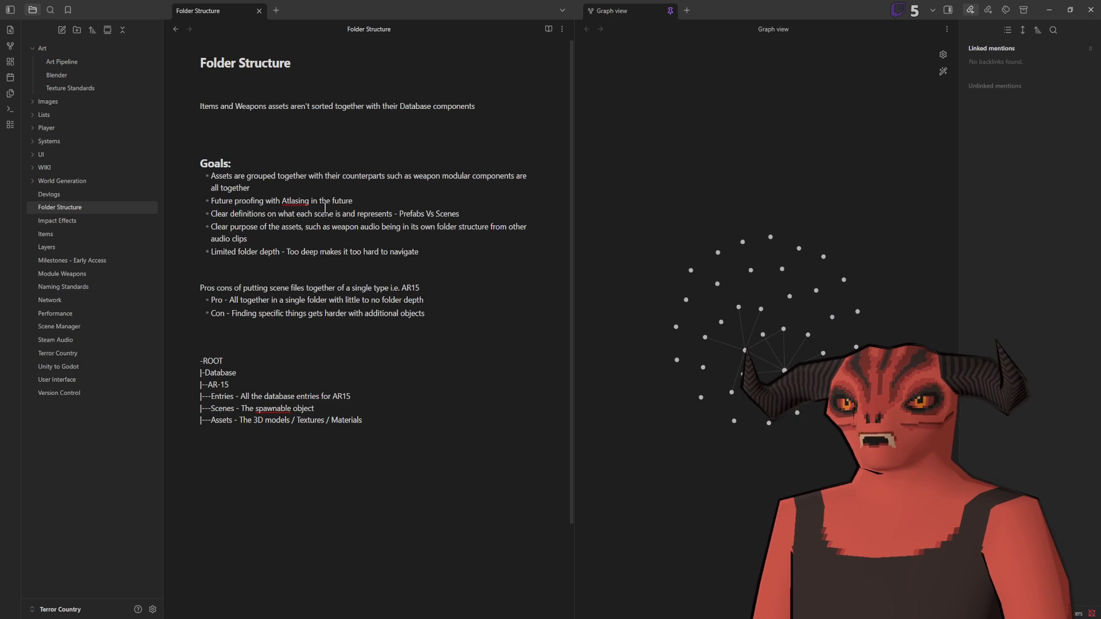
left_click_drag(200, 361, 346, 436)
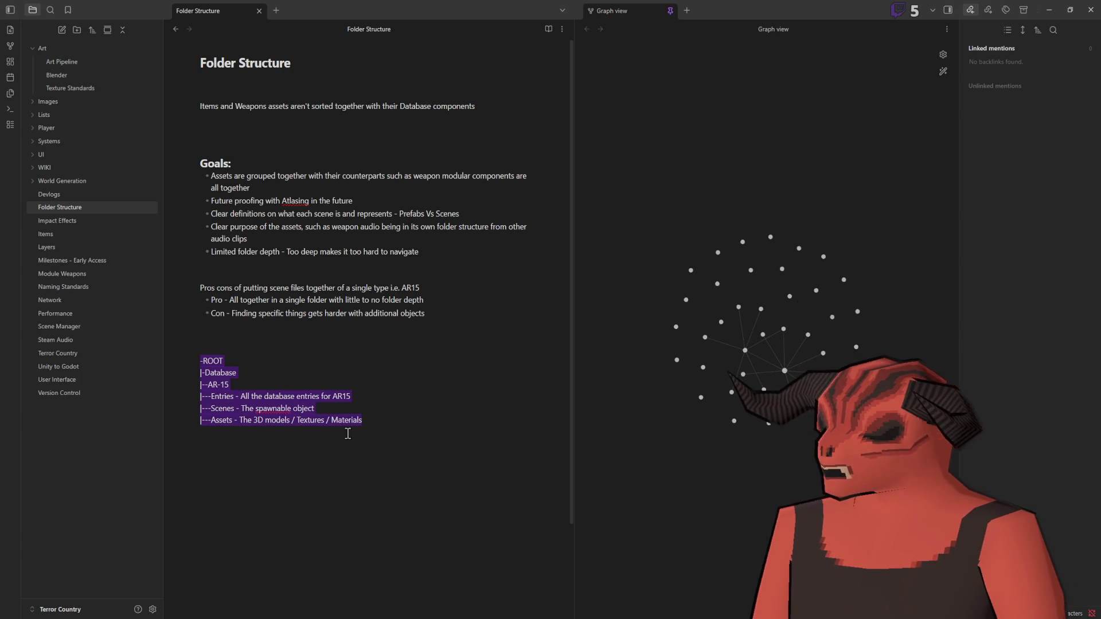
left_click(383, 424)
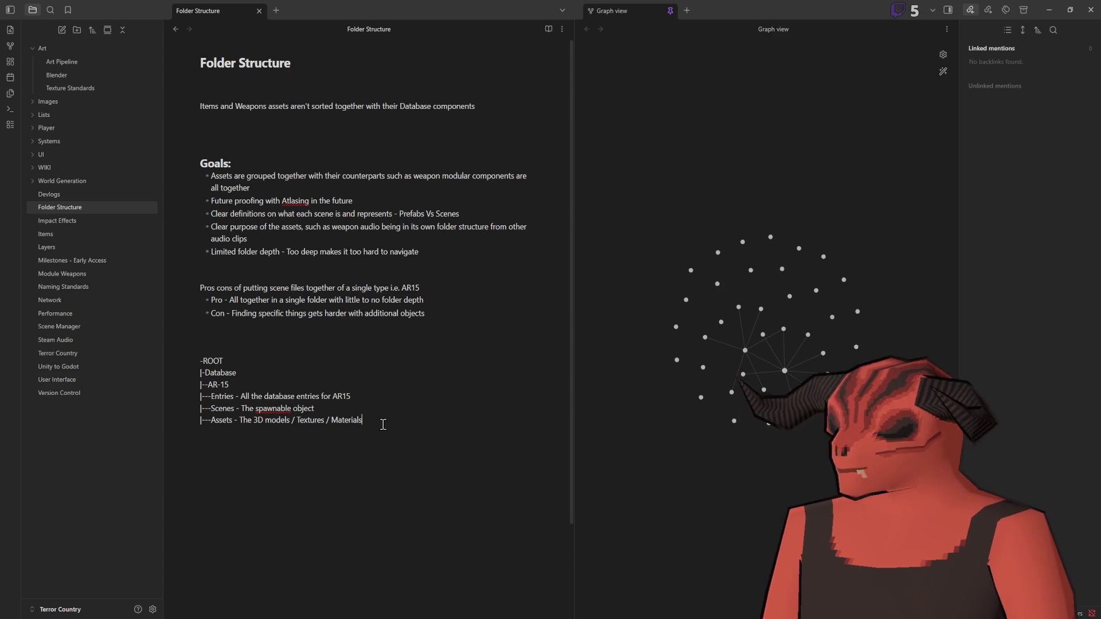
mouse_move(207, 371)
left_mouse_down()
mouse_move(236, 373)
mouse_move(203, 360)
left_mouse_up()
left_click(203, 361)
key("BackSpace")
left_click(420, 486)
type("|--Items")
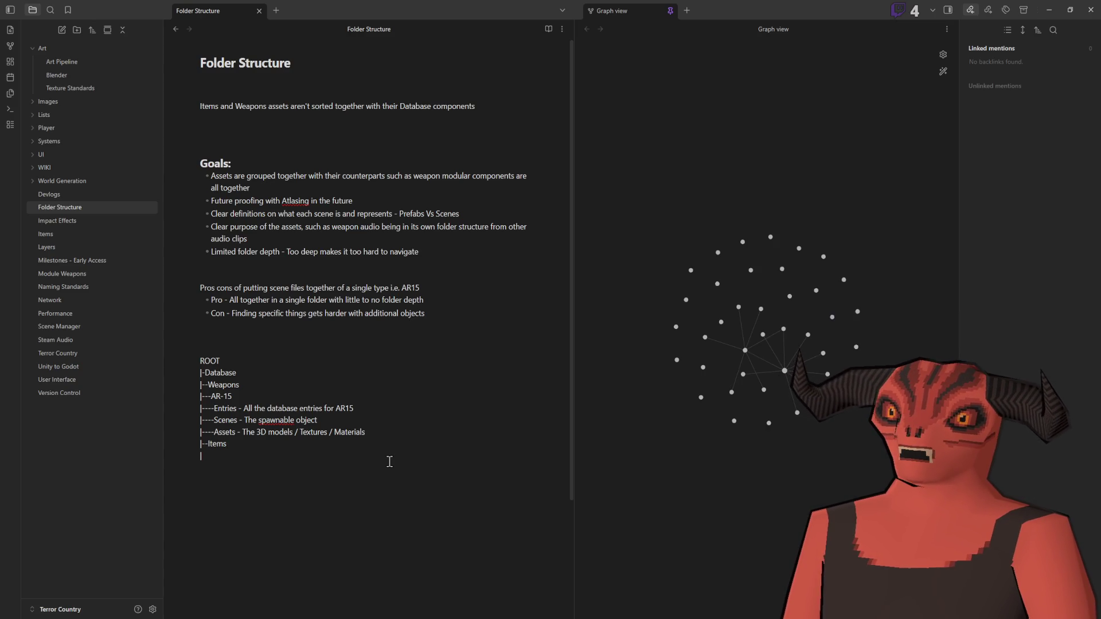
Step: Paste the Entries, Scenes and Assets lines under Items and strip their descriptions
left_click_drag(367, 436, 365, 399)
key("ctrl+c")
left_click(242, 451)
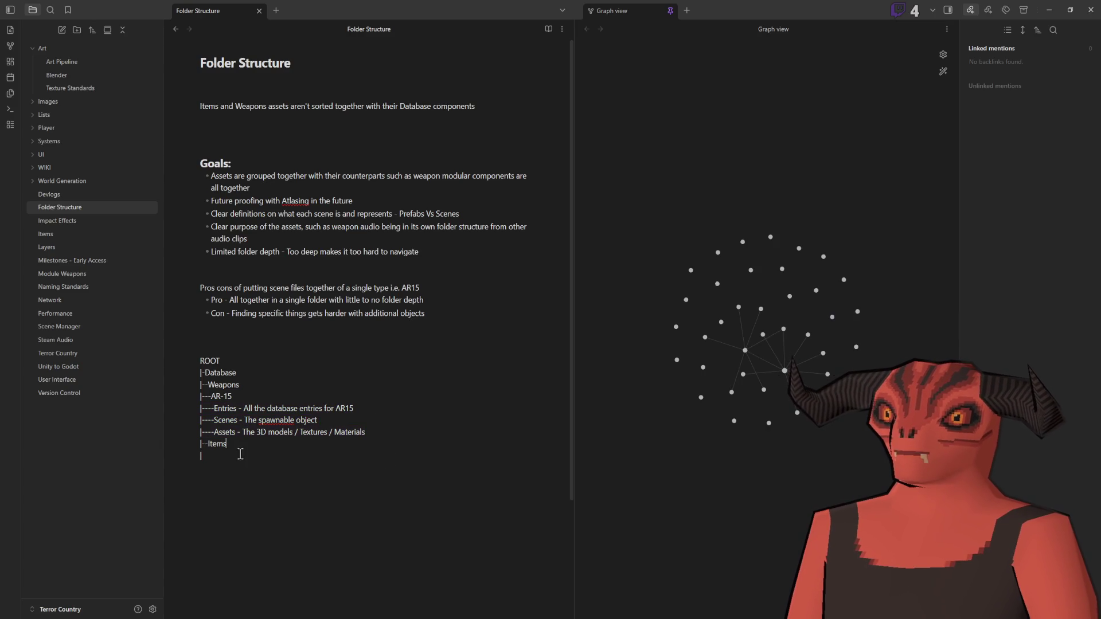
key("ctrl+v")
left_click_drag(238, 457, 403, 457)
key("BackSpace")
left_click_drag(238, 467, 368, 478)
key("BackSpace")
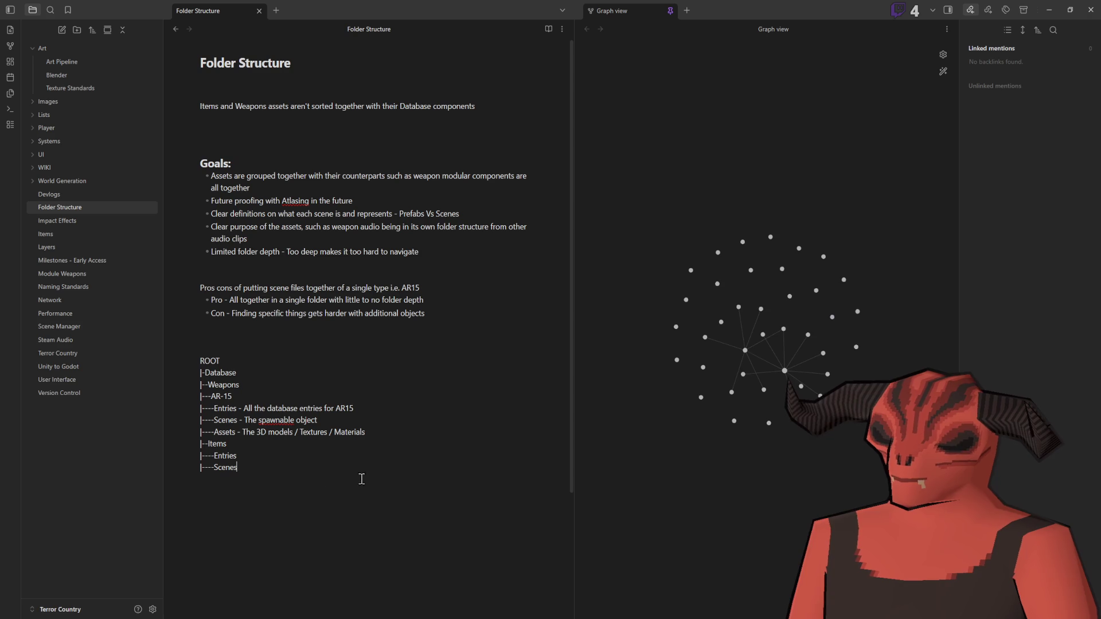
key("ctrl+z")
left_click_drag(238, 467, 339, 467)
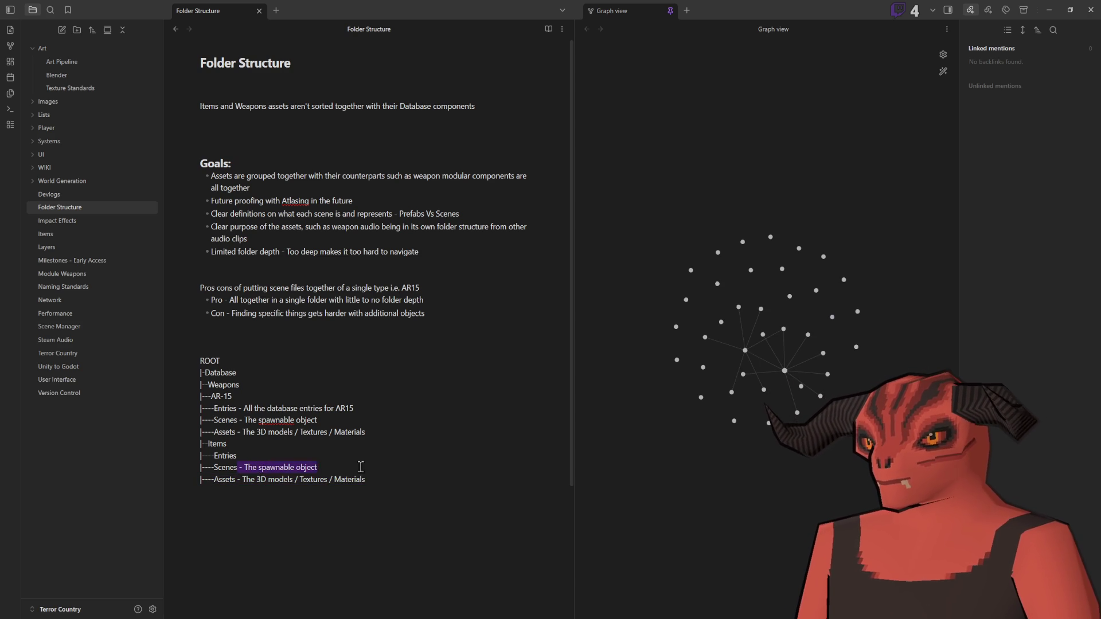
key("BackSpace")
left_click_drag(237, 479, 415, 491)
key("BackSpace")
Step: Add a Utility line under Items, fix its spelling, and add a Consumables line
left_click(363, 458)
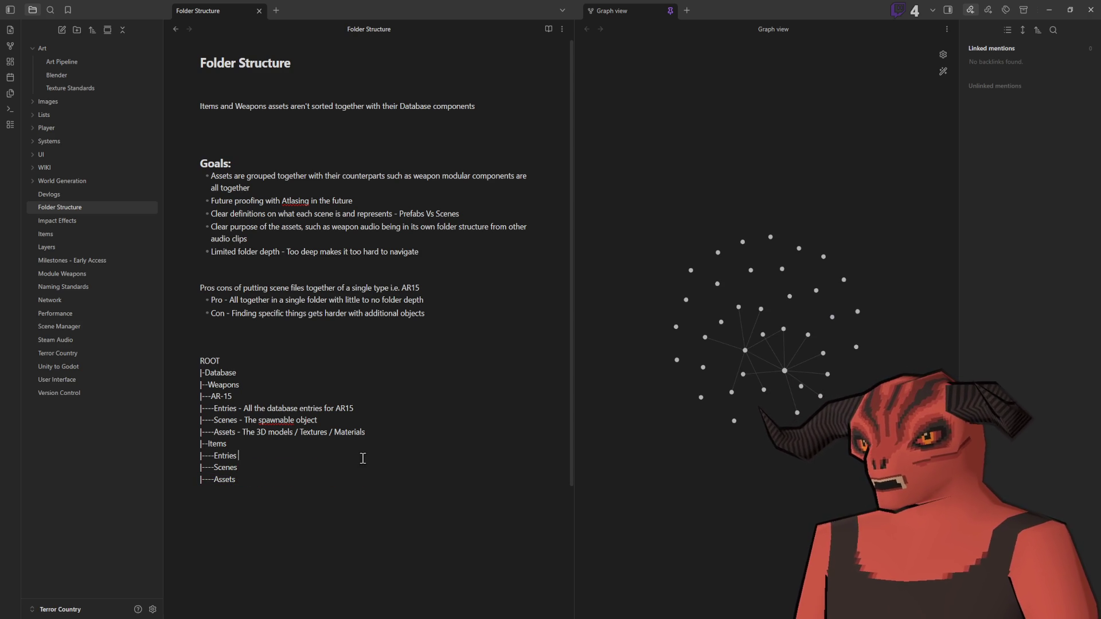
left_click(314, 440)
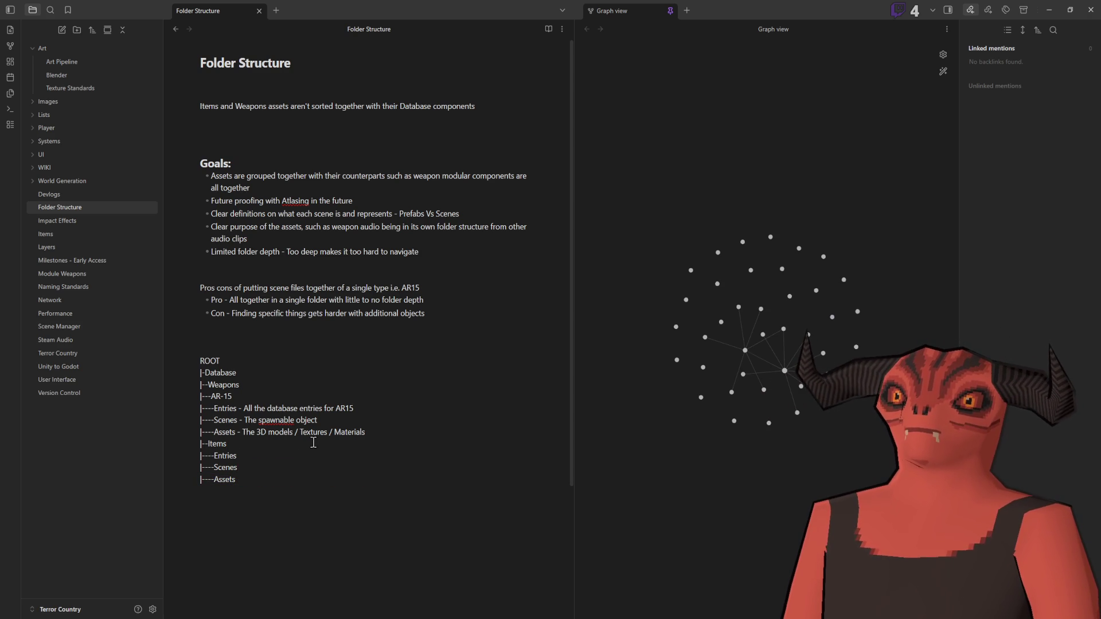
key("Return")
type("|--Utlitiy")
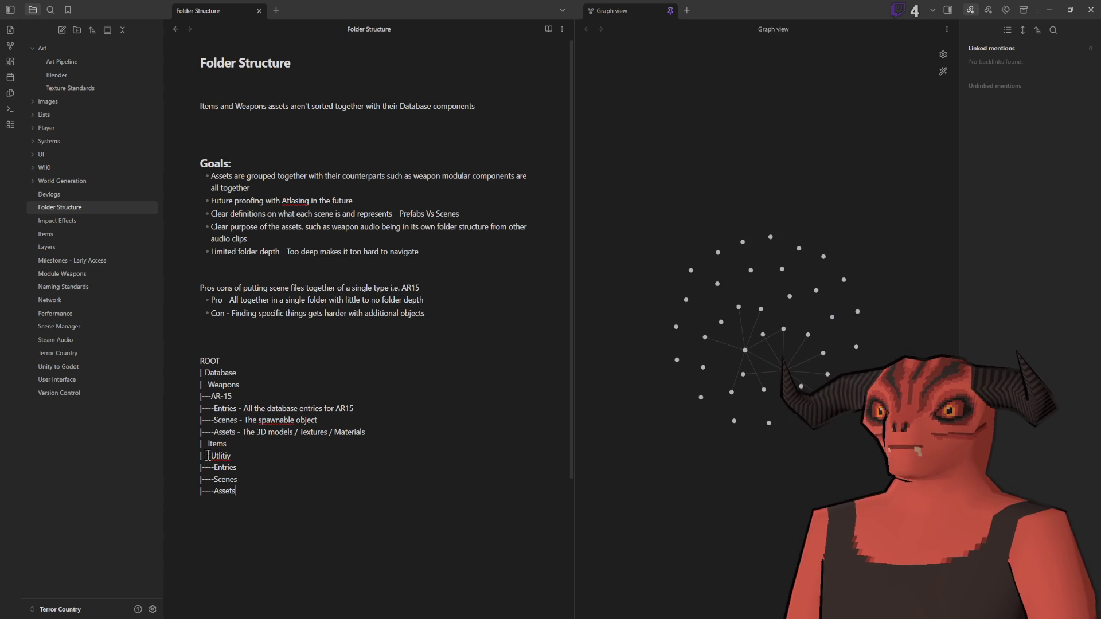
right_click(215, 457)
left_click(249, 269)
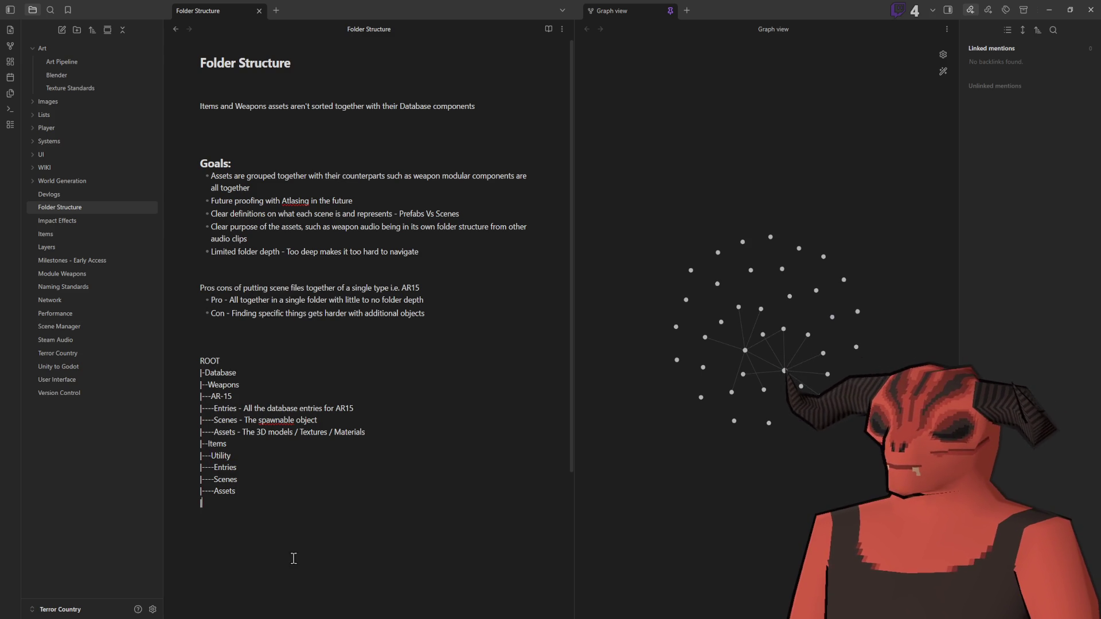
type("|-Consumabl")
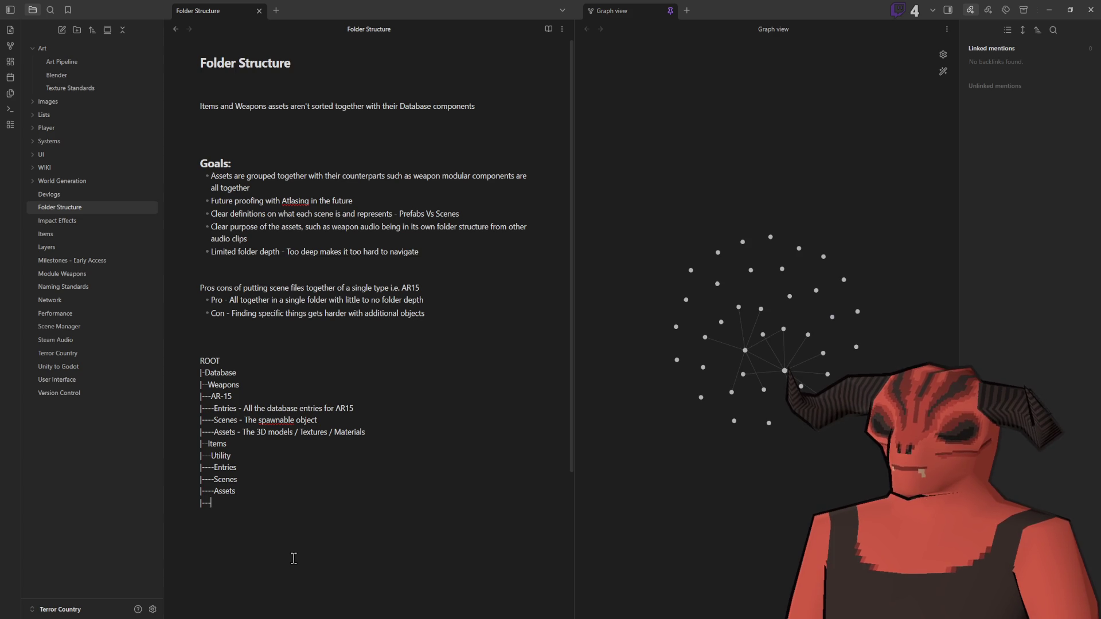
type("es")
Step: Copy the Entries, Scenes and Assets lines under Consumables, then return to Godot
left_click(260, 487)
left_click_drag(260, 487, 258, 456)
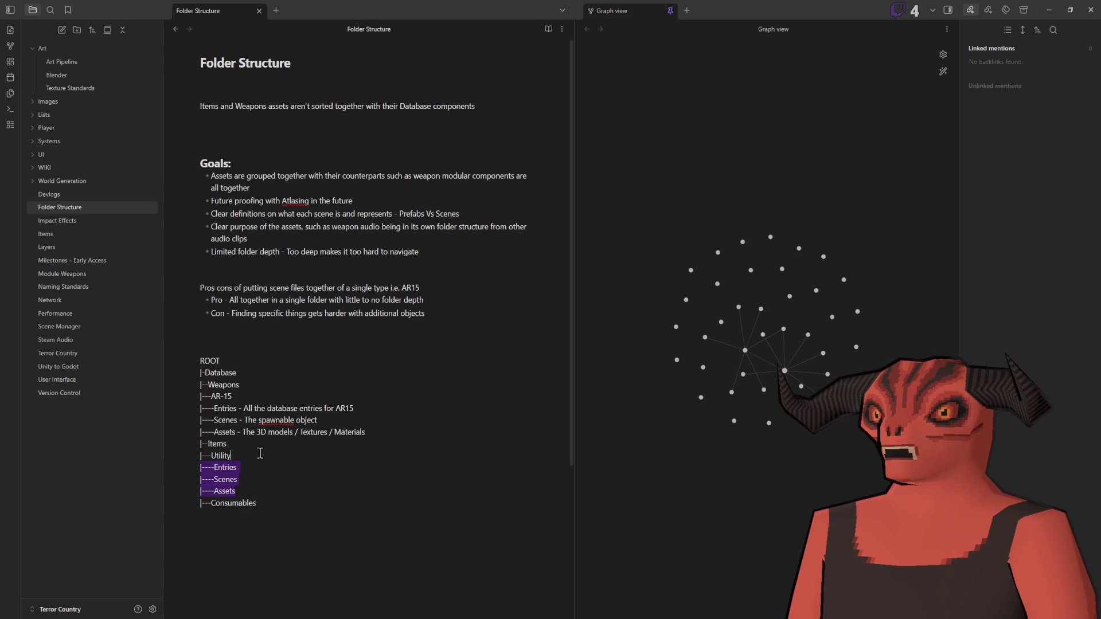
key("ctrl+c")
left_click(264, 503)
key("ctrl+v")
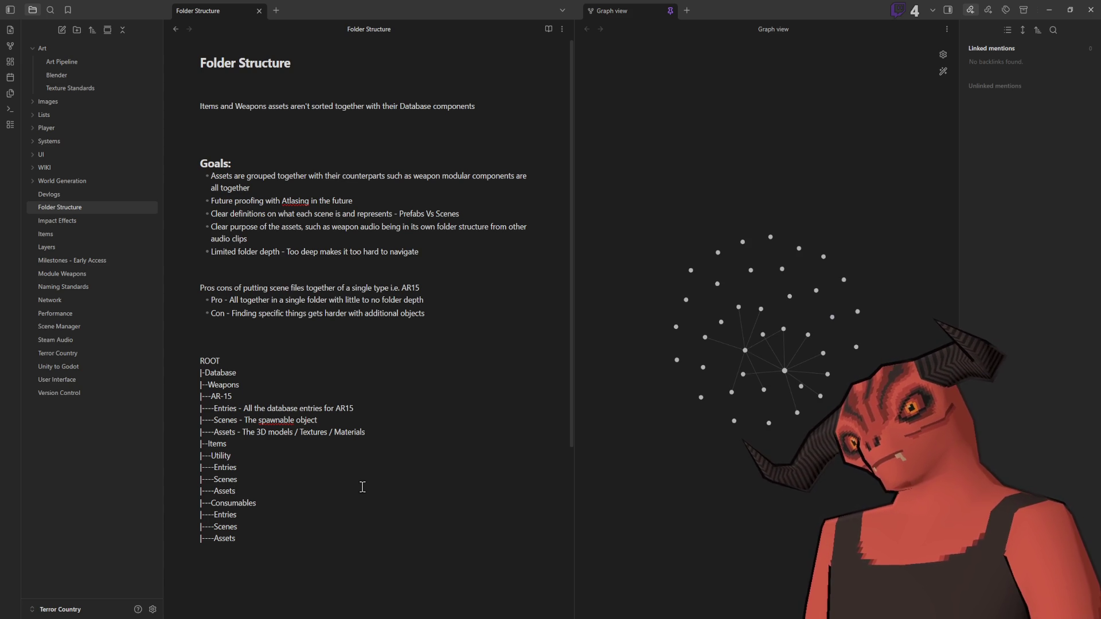
left_click_drag(200, 373, 315, 521)
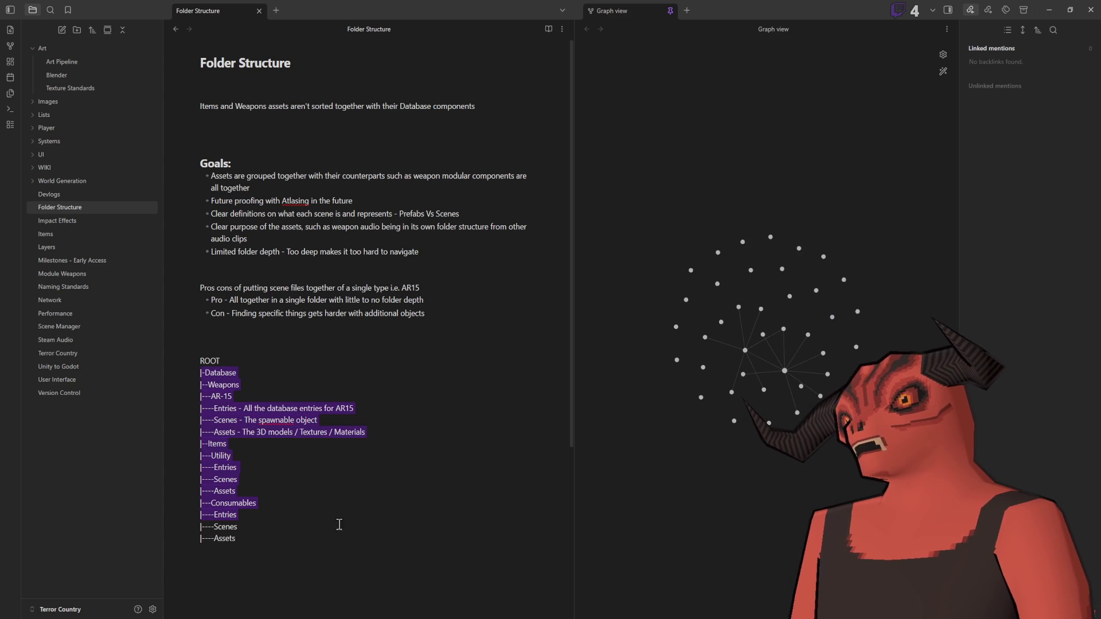
key("alt+Tab")
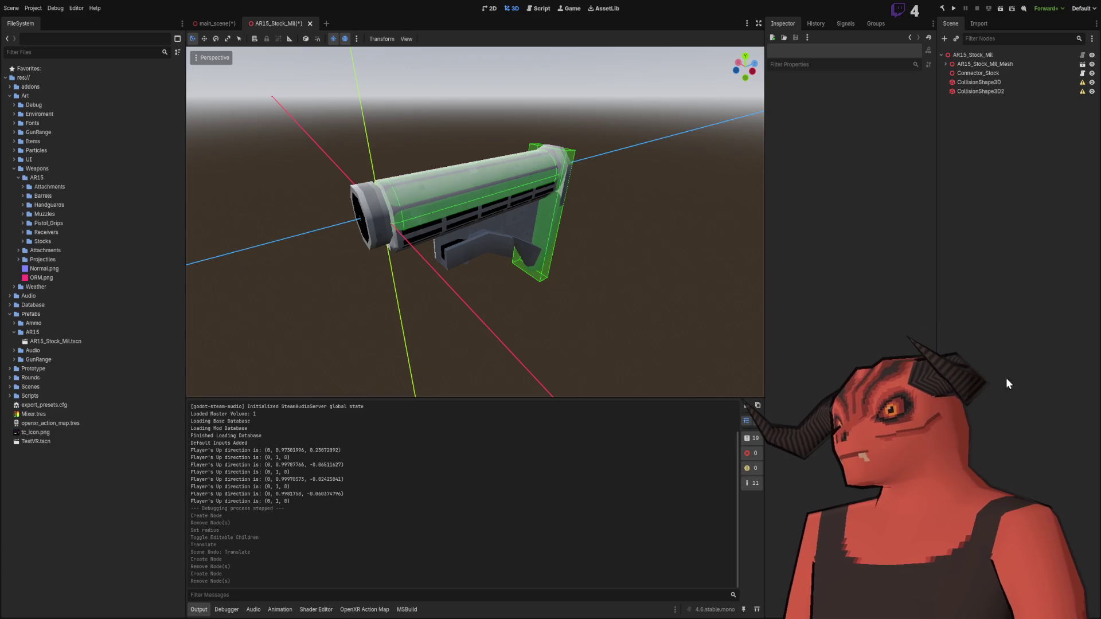
Step: Collapse Collision Shapes on AR15_Stock_Mil, then open AR-15_Stock.tres from the Database folder
left_click(989, 58)
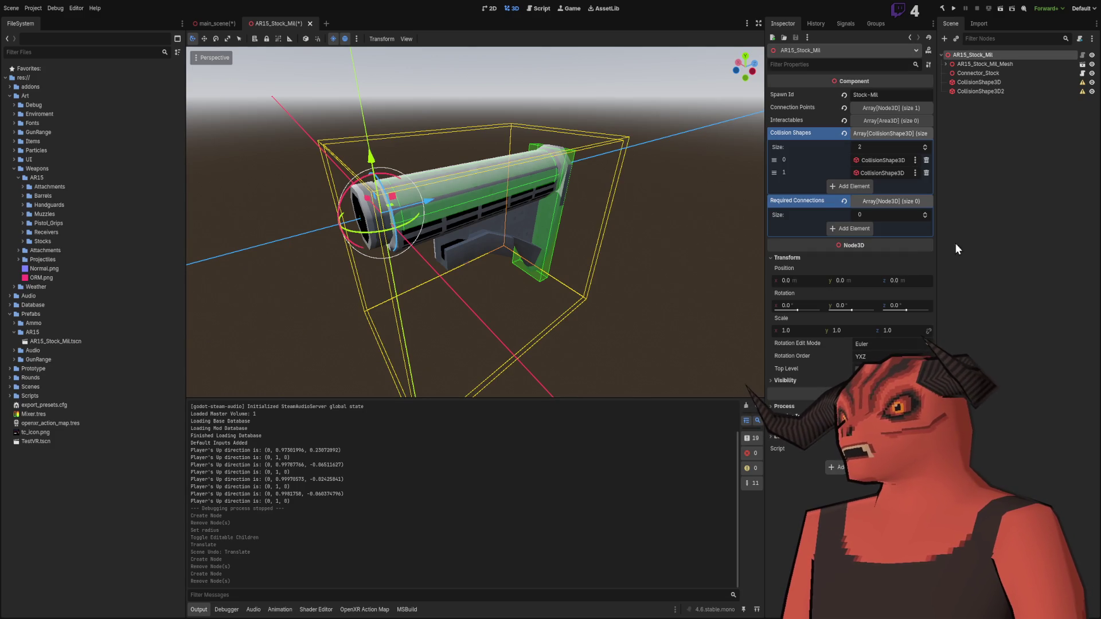
left_click(892, 133)
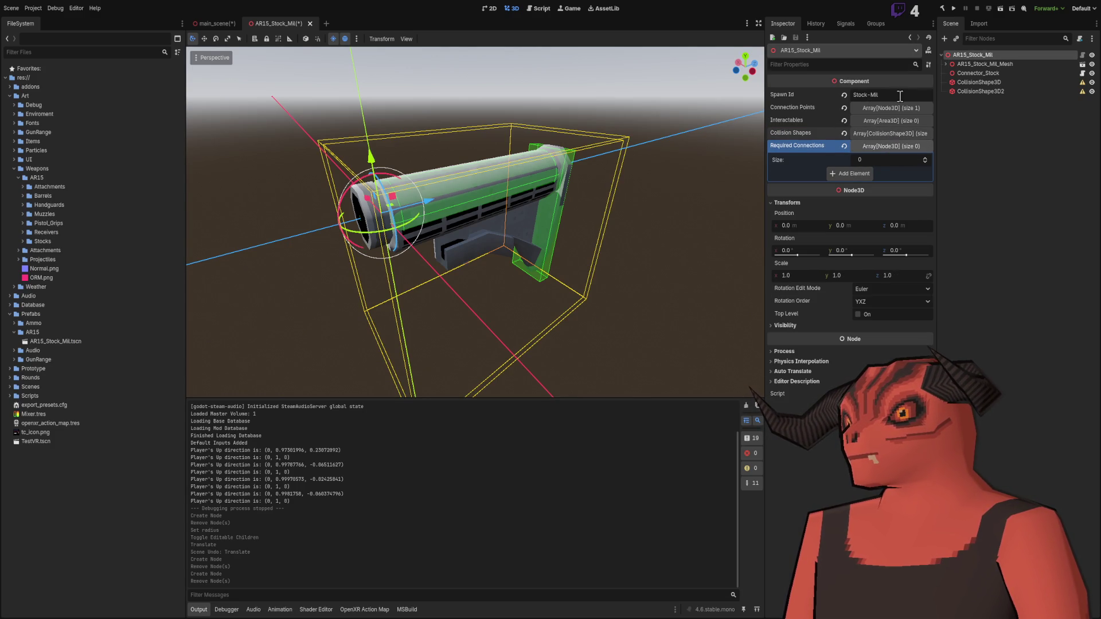
left_click(972, 149)
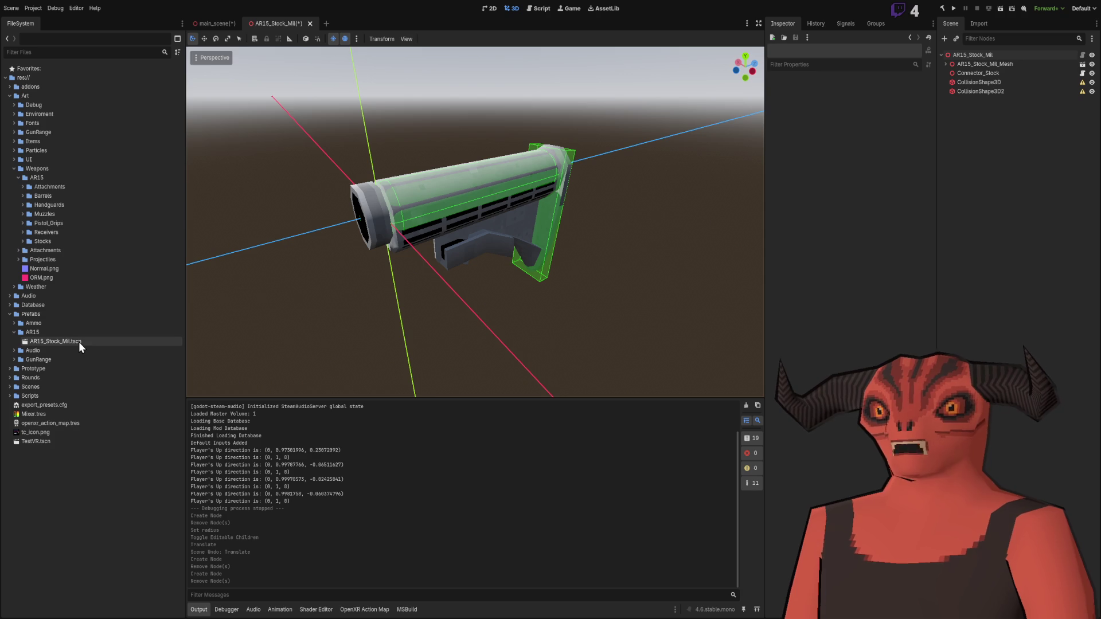
left_click(9, 306)
double_click(34, 315)
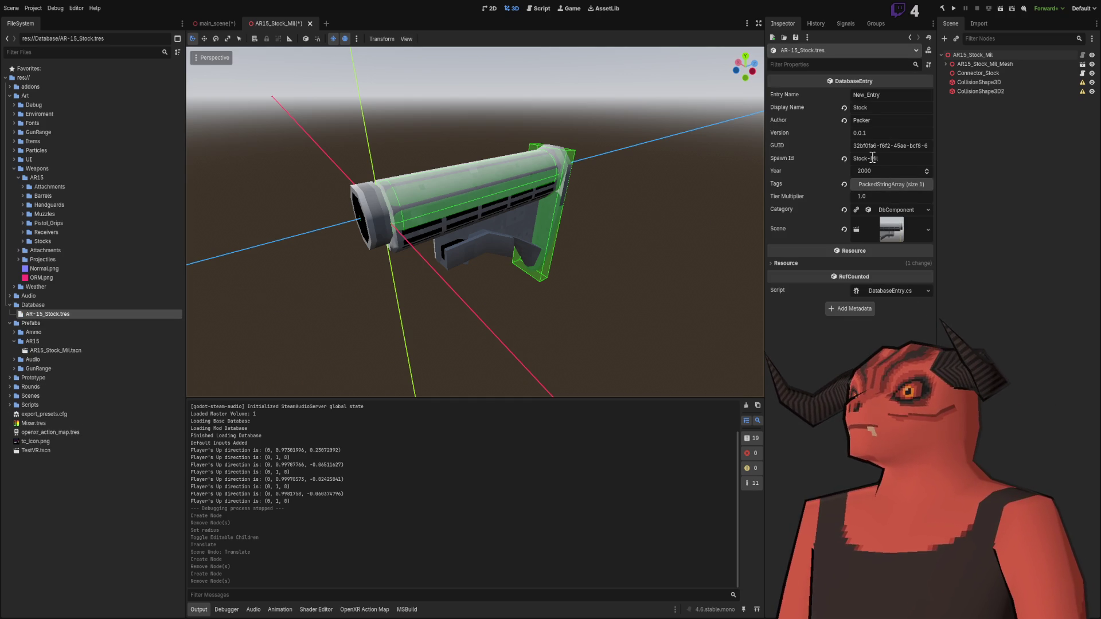
Step: Expand the stock entry's Category settings to show Stock, AR15 and Component
left_click(863, 108)
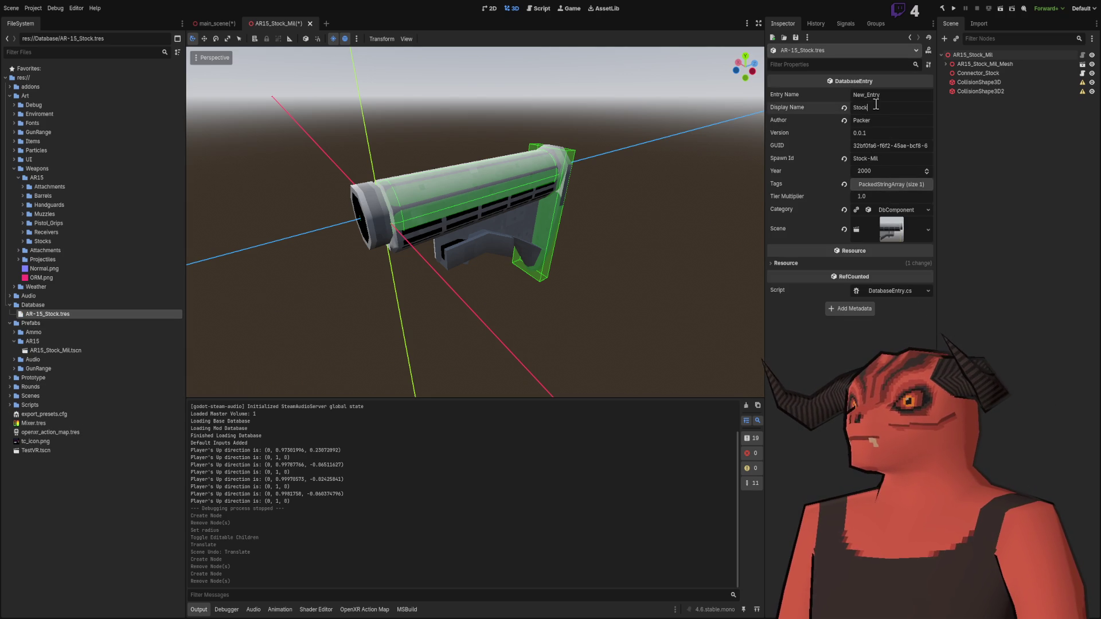
left_click(899, 210)
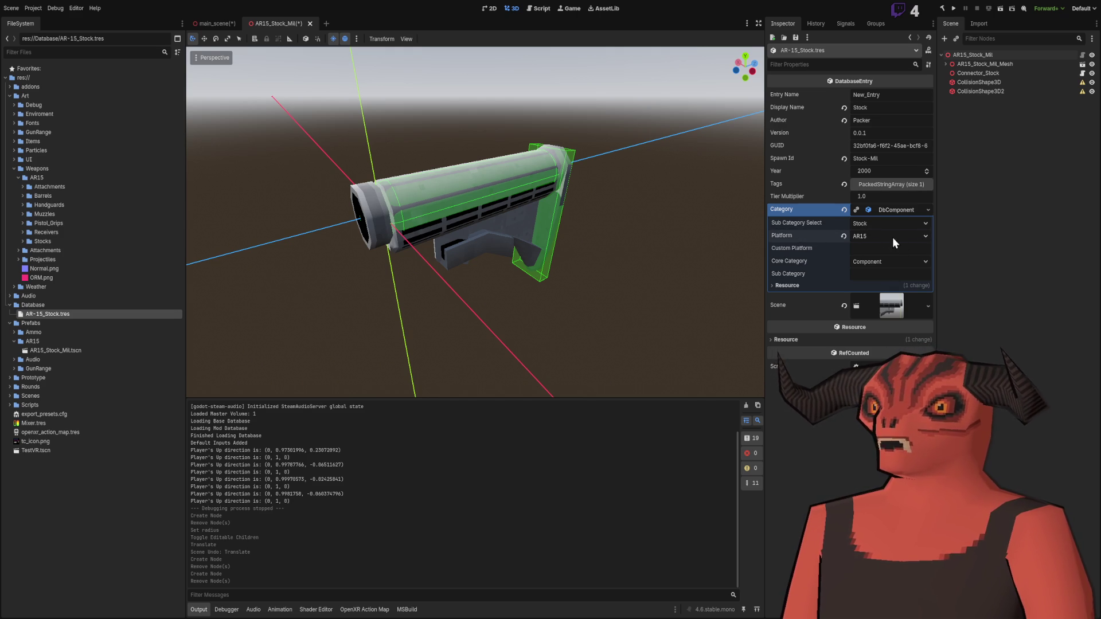
mouse_move(596, 207)
left_mouse_down()
mouse_move(429, 219)
mouse_move(639, 215)
mouse_move(522, 224)
mouse_move(590, 220)
left_mouse_up()
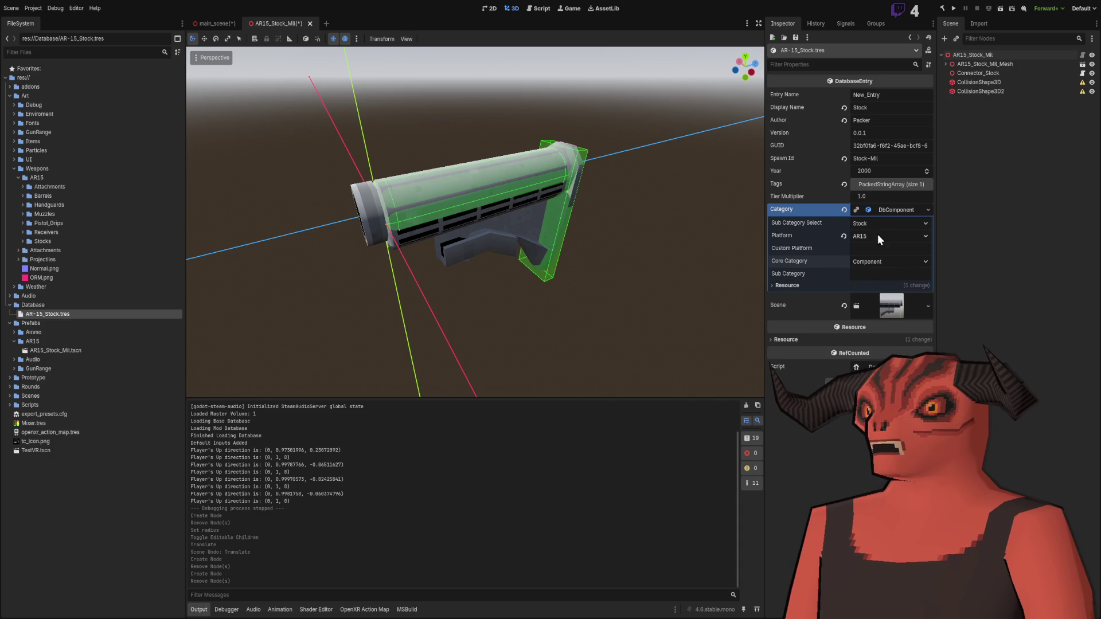
left_click(884, 274)
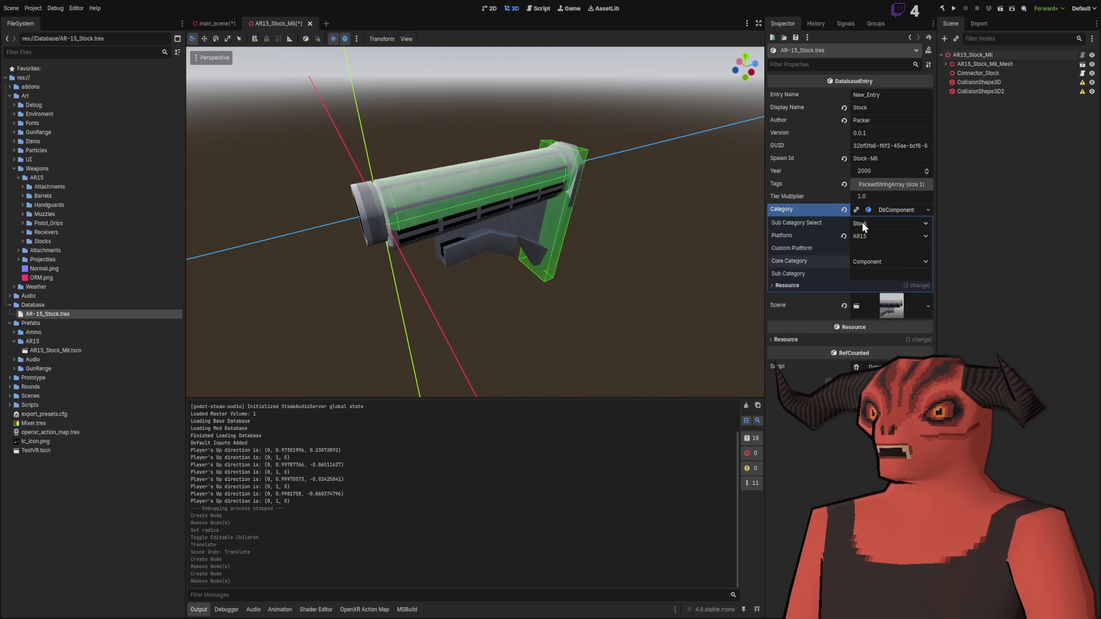
Step: Open the entry's DatabaseEntry.cs script in Visual Studio
left_click(877, 366)
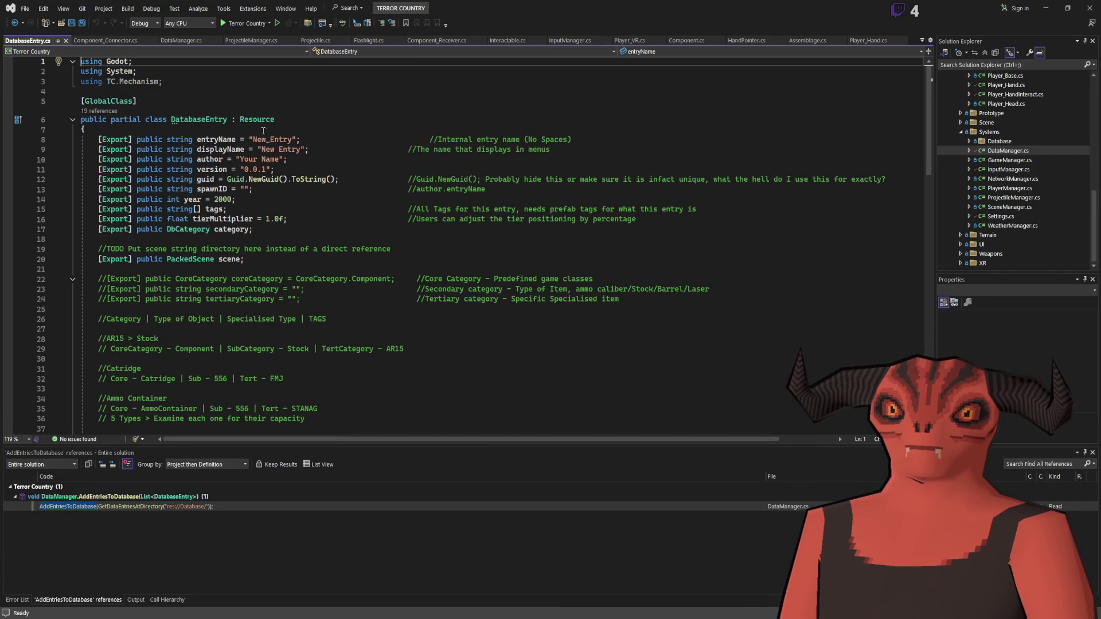
key("alt+Tab")
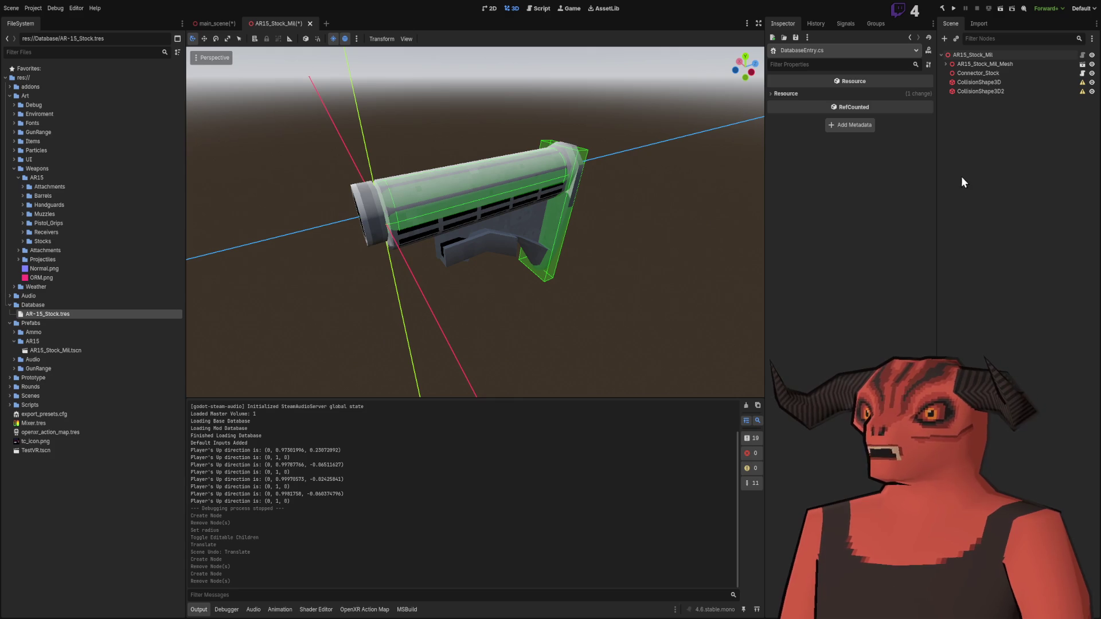
double_click(46, 313)
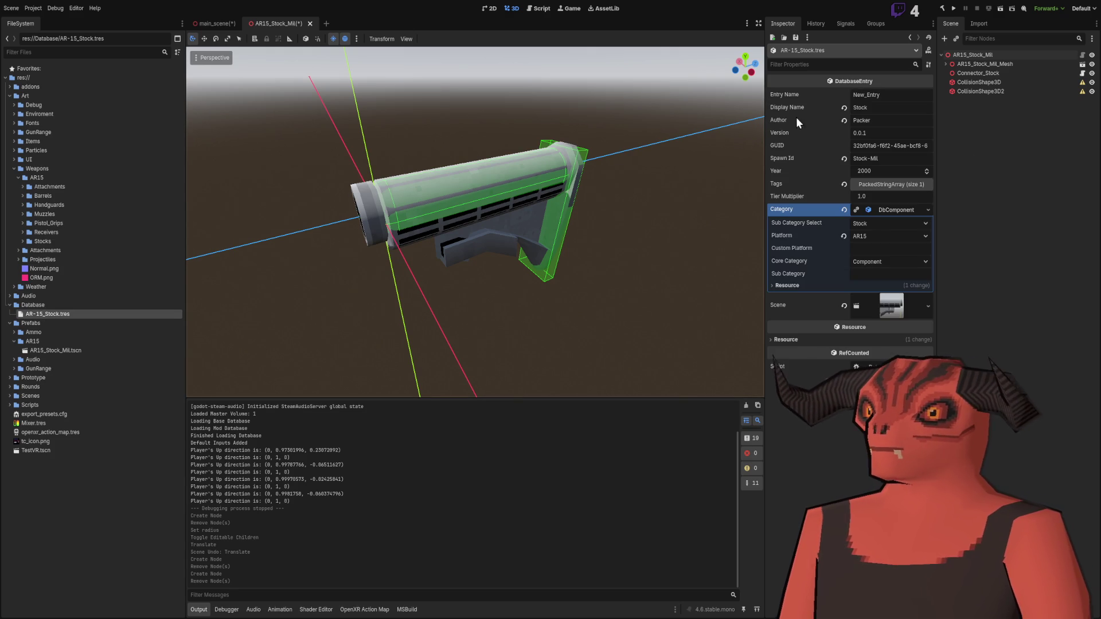
key("alt+Tab")
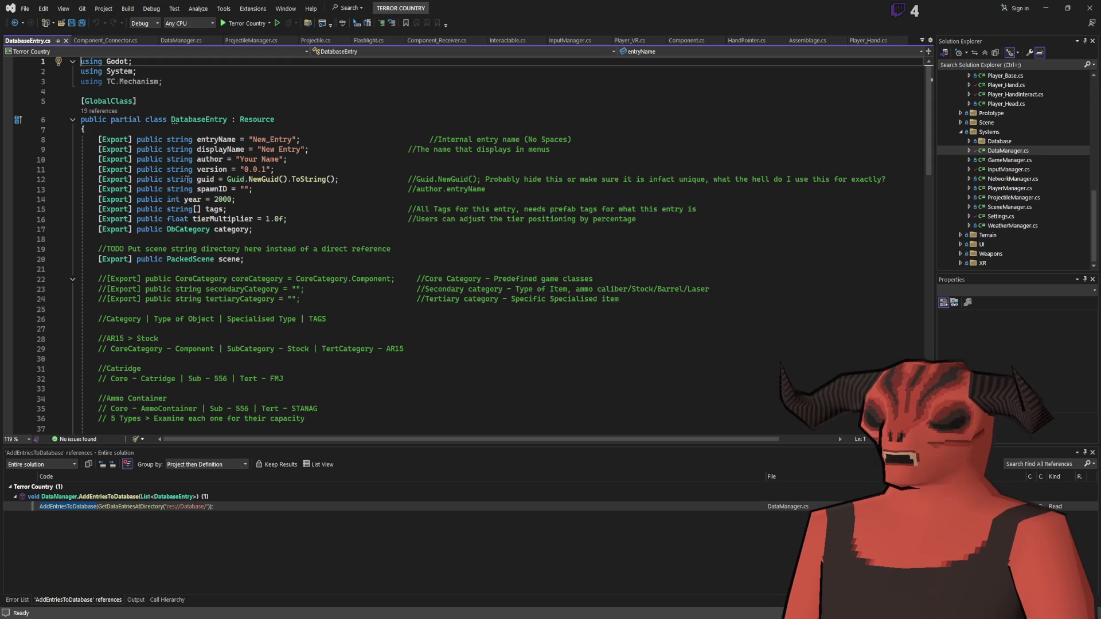
left_click(218, 229)
key("F12")
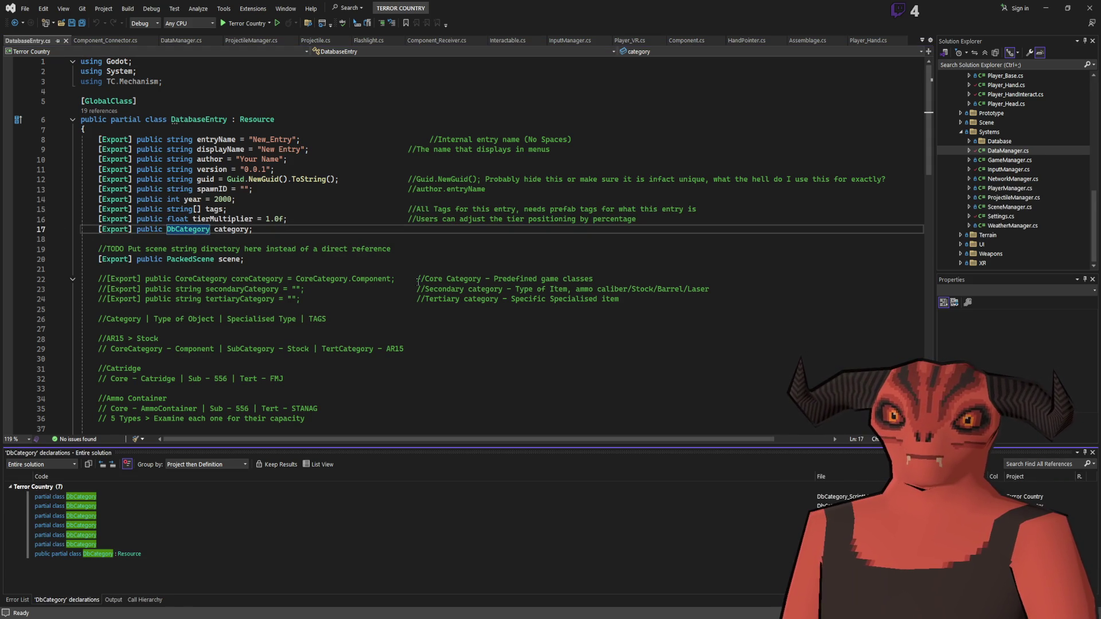
double_click(123, 554)
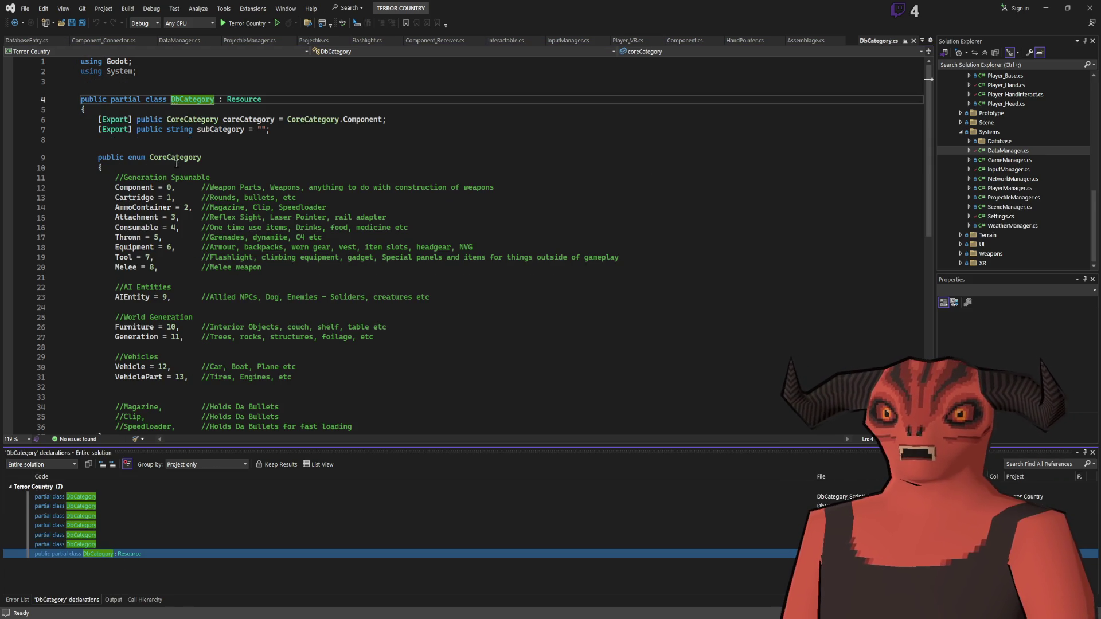
left_click(237, 129)
scroll(258, 161, "down", 10)
scroll(264, 173, "up", 10)
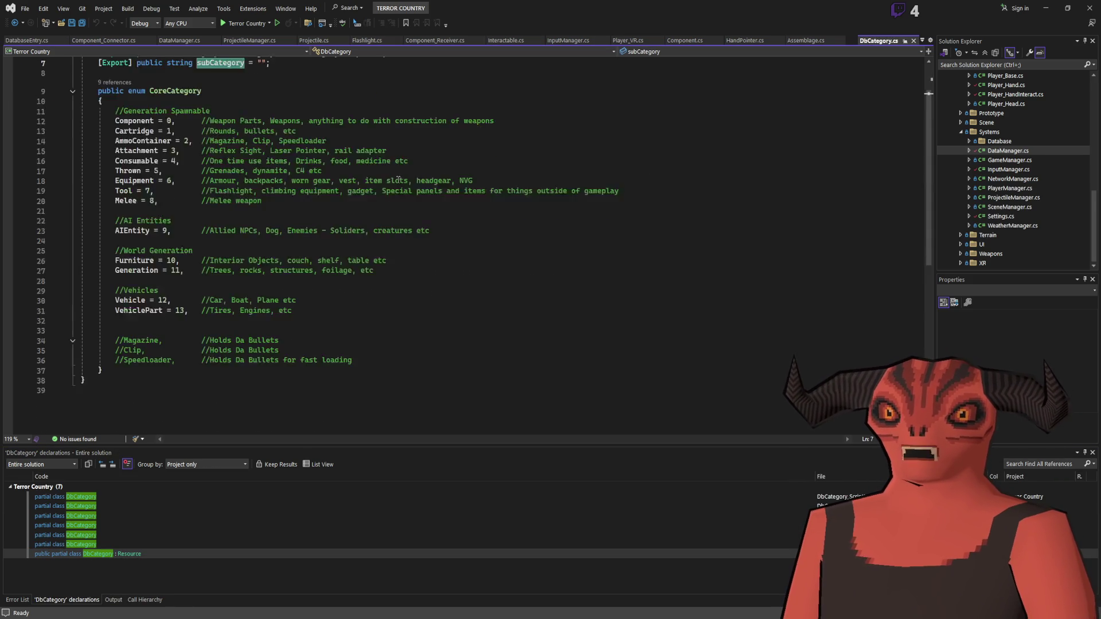
scroll(200, 117, "up", 1)
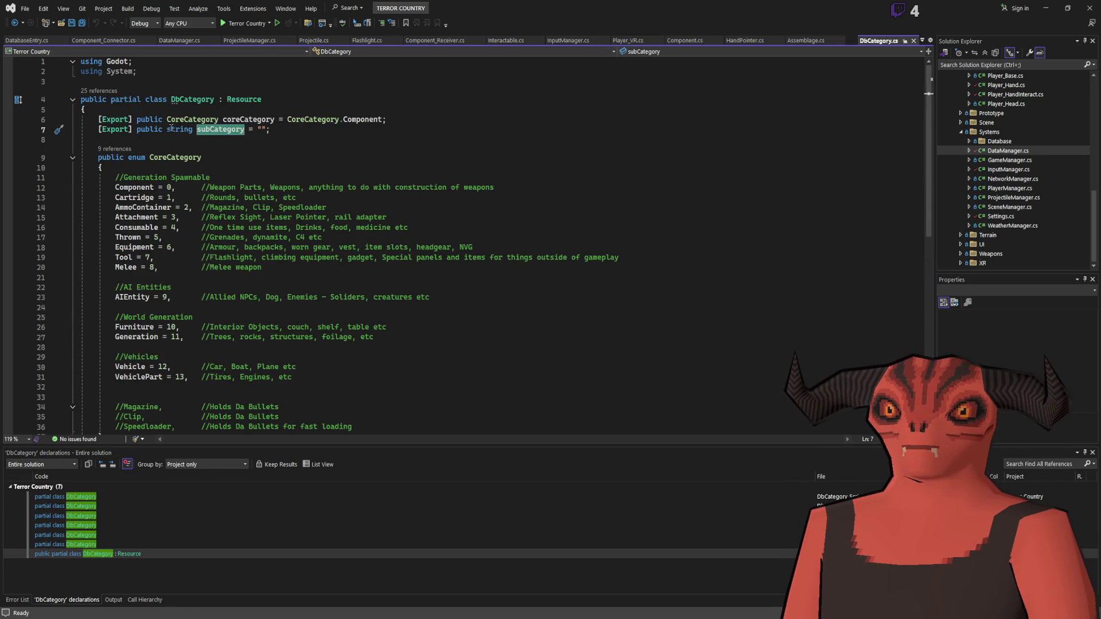
left_click(912, 42)
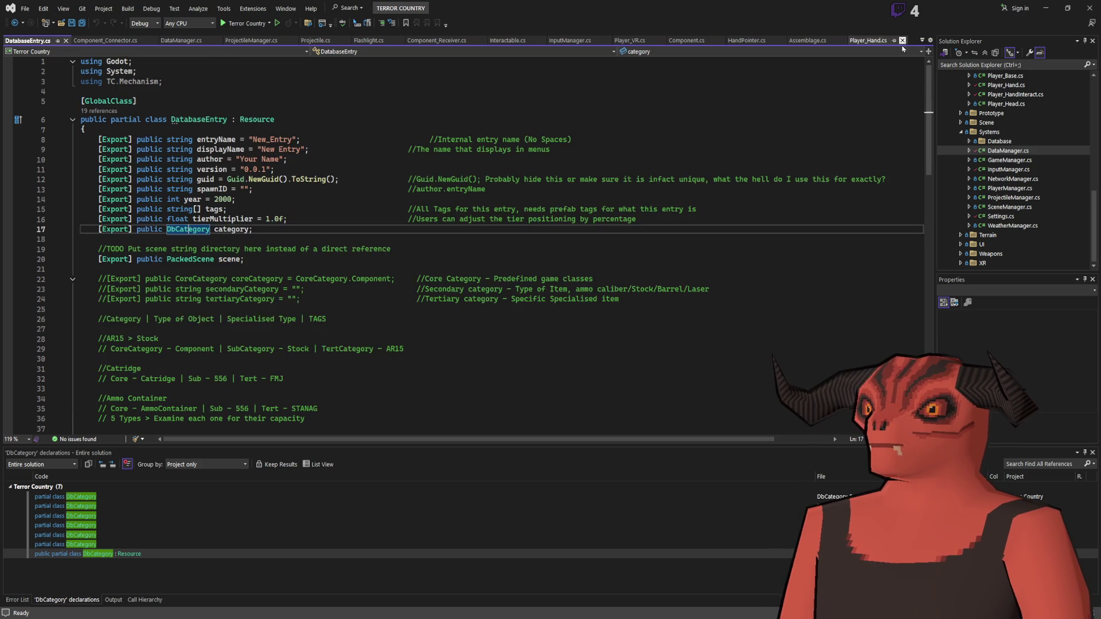
scroll(255, 181, "down", 6)
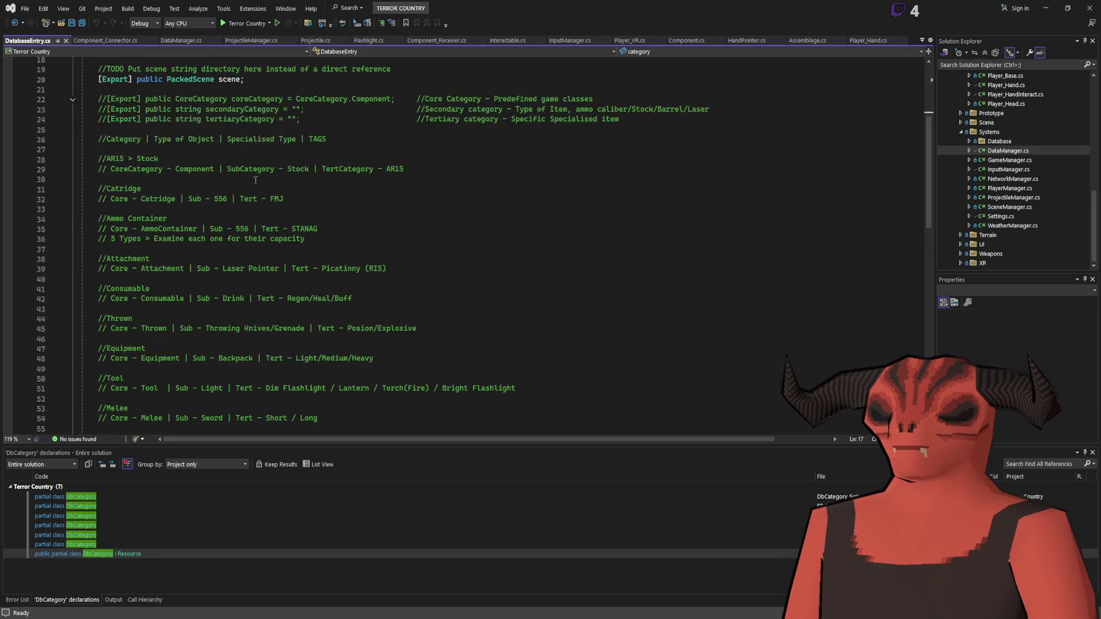
scroll(255, 172, "down", 6)
scroll(251, 194, "up", 9)
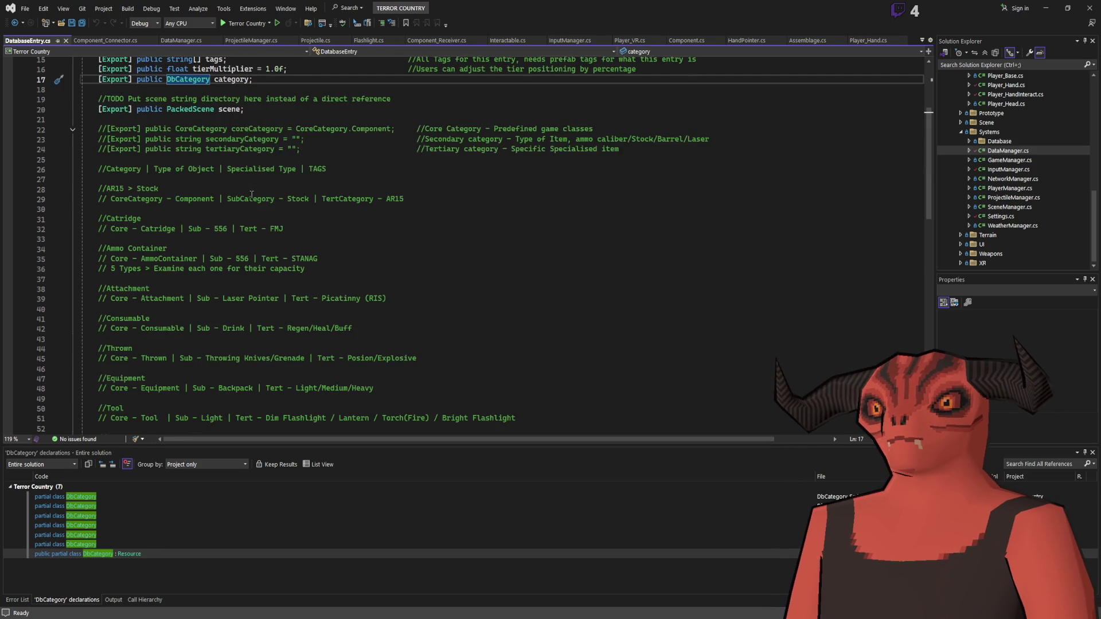
scroll(251, 195, "up", 2)
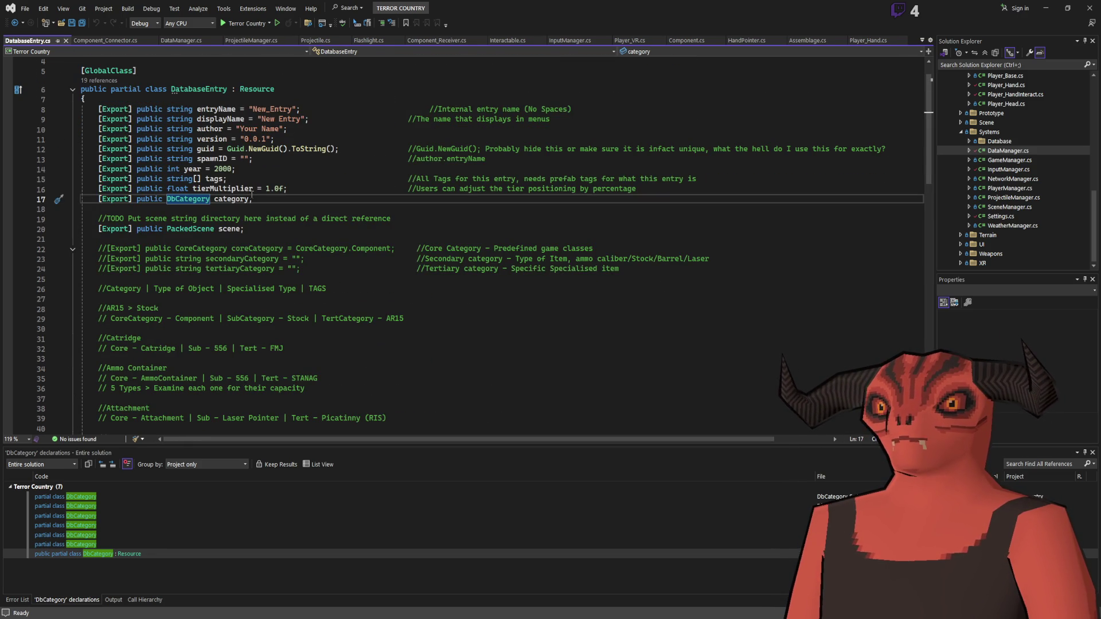
key("alt+Tab")
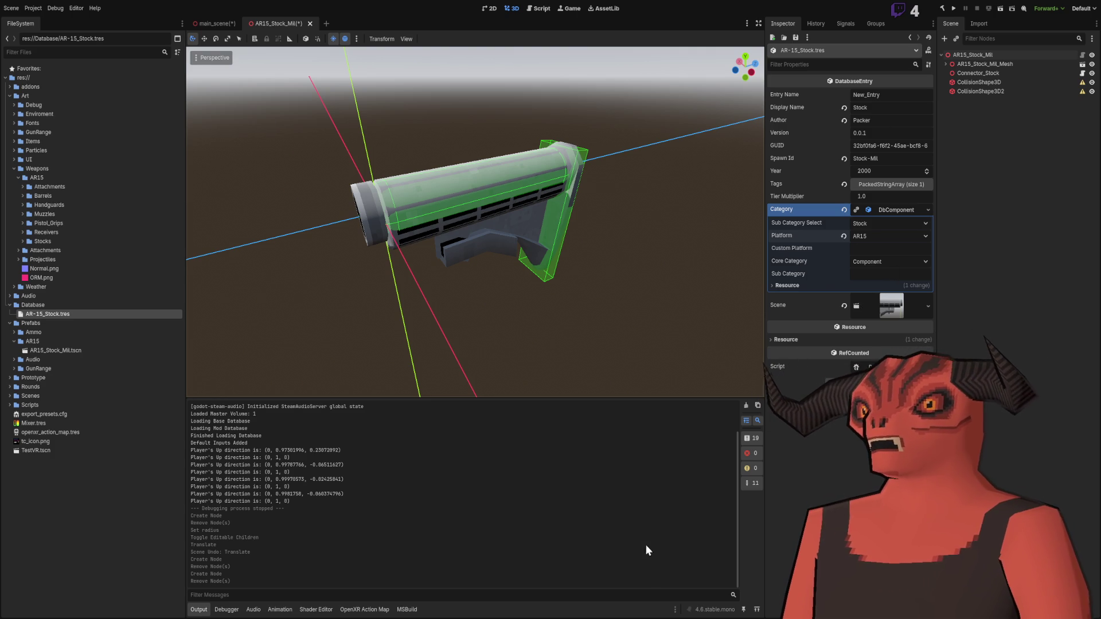
key("alt+Tab")
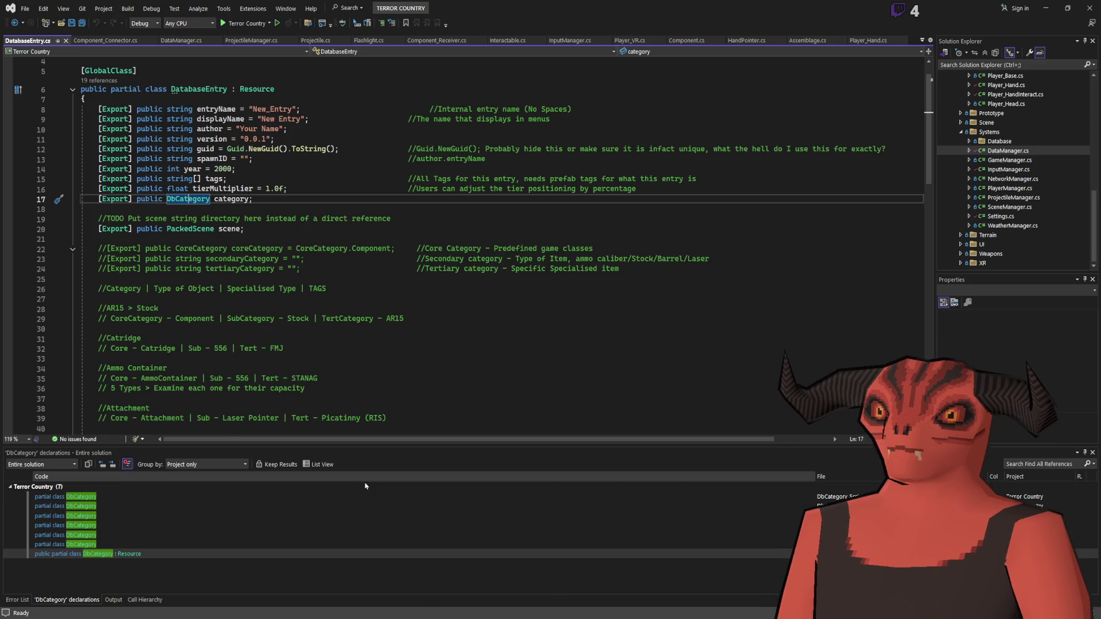
key("alt+Tab")
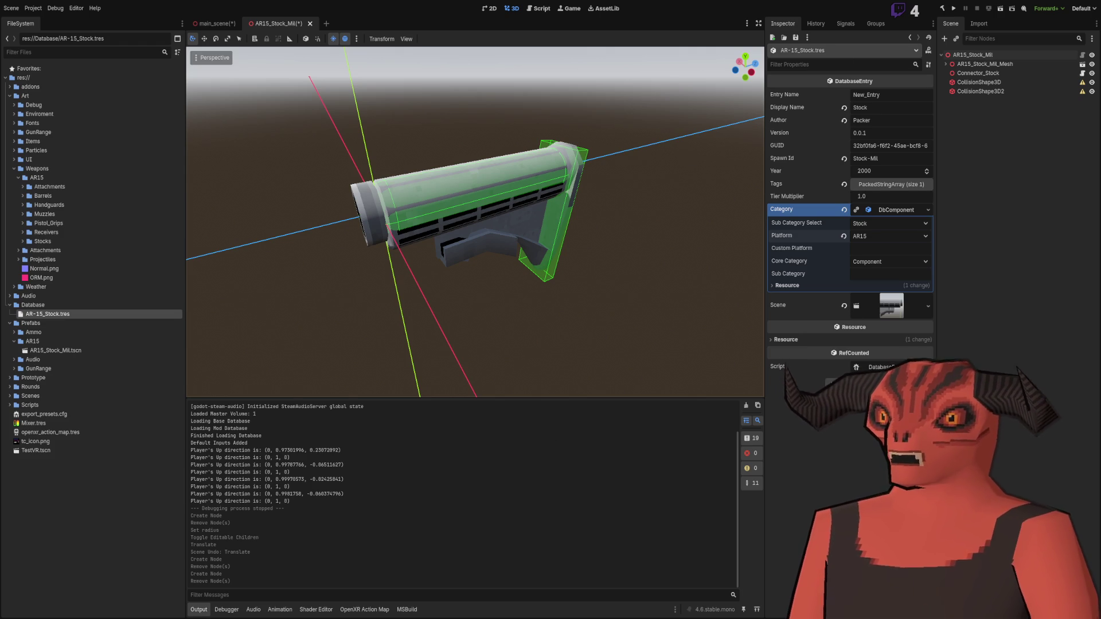
key("alt+Tab")
scroll(329, 182, "down", 15)
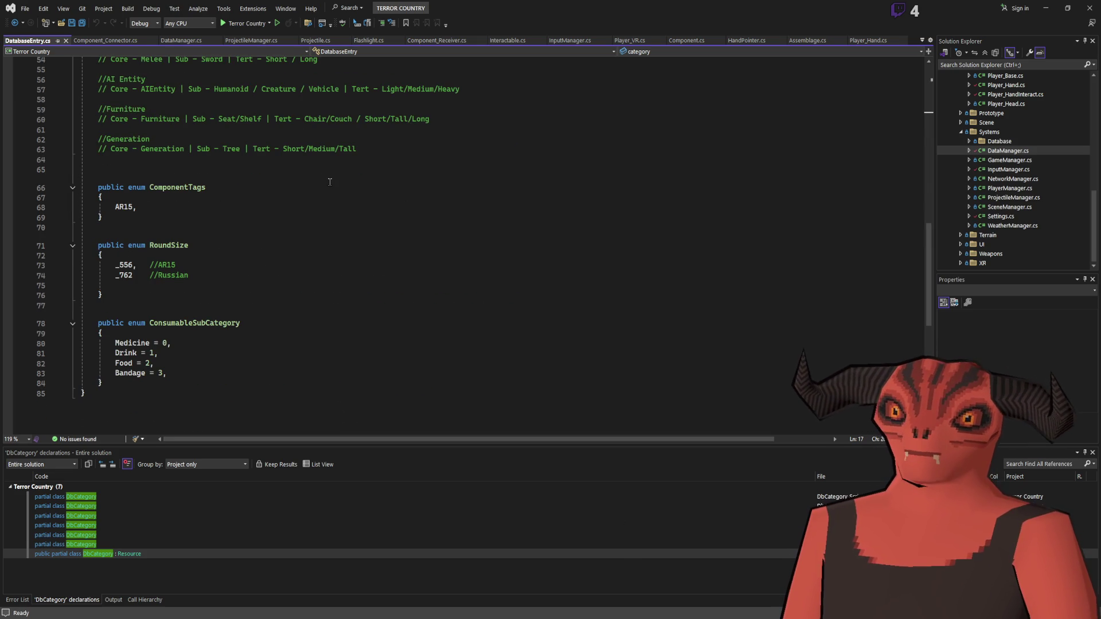
Step: Review the enums at the end of DatabaseEntry.cs, including ConsumableSubCategory
left_click(253, 273)
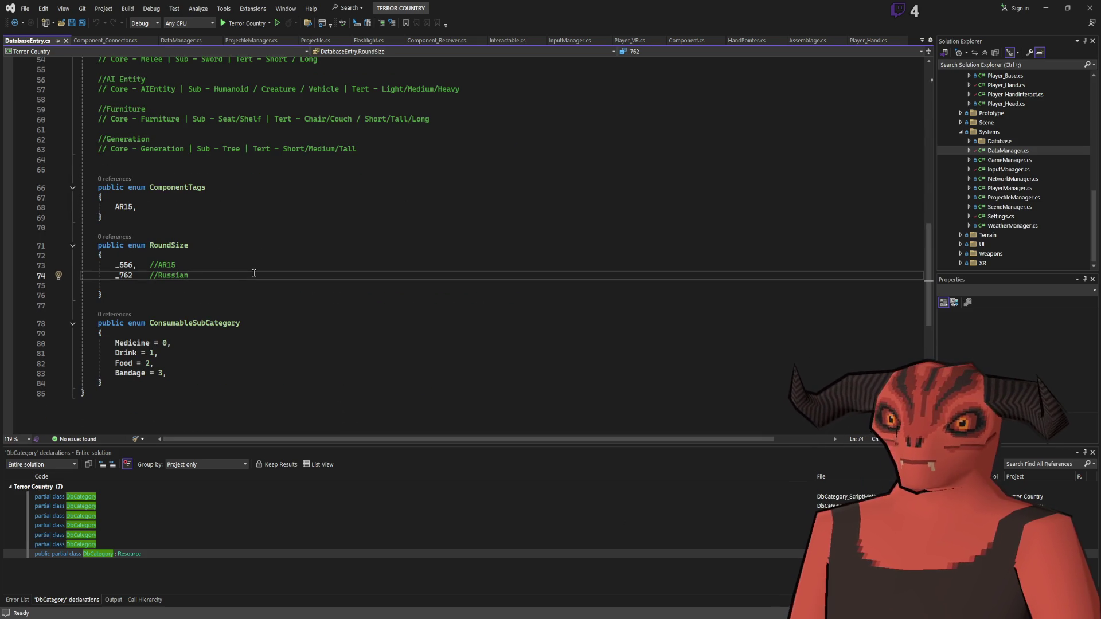
scroll(254, 273, "up", 18)
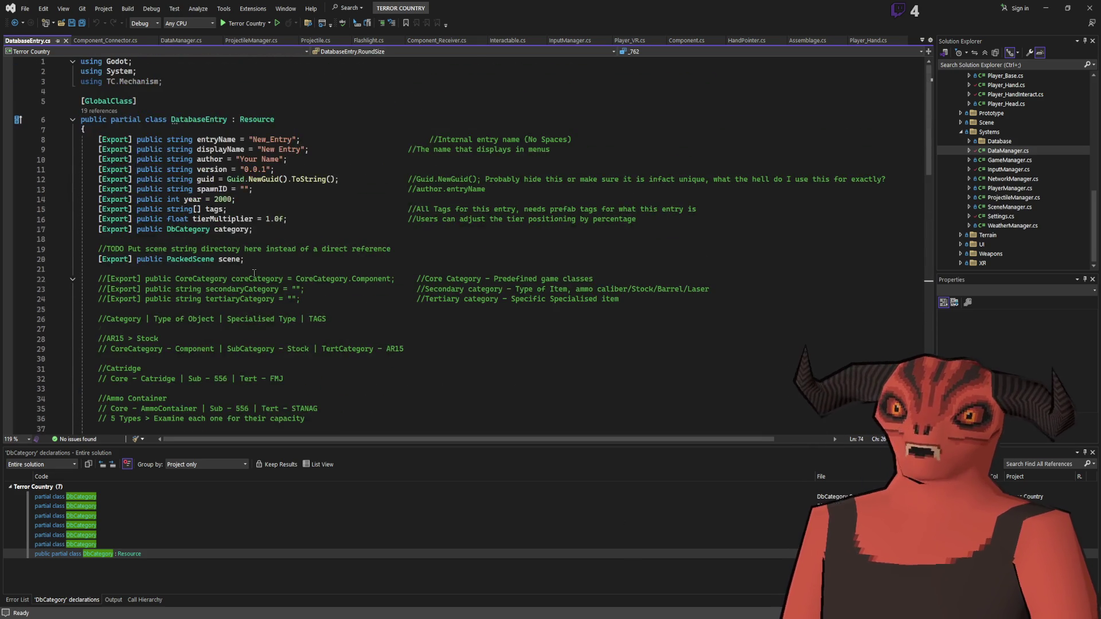
scroll(254, 273, "down", 20)
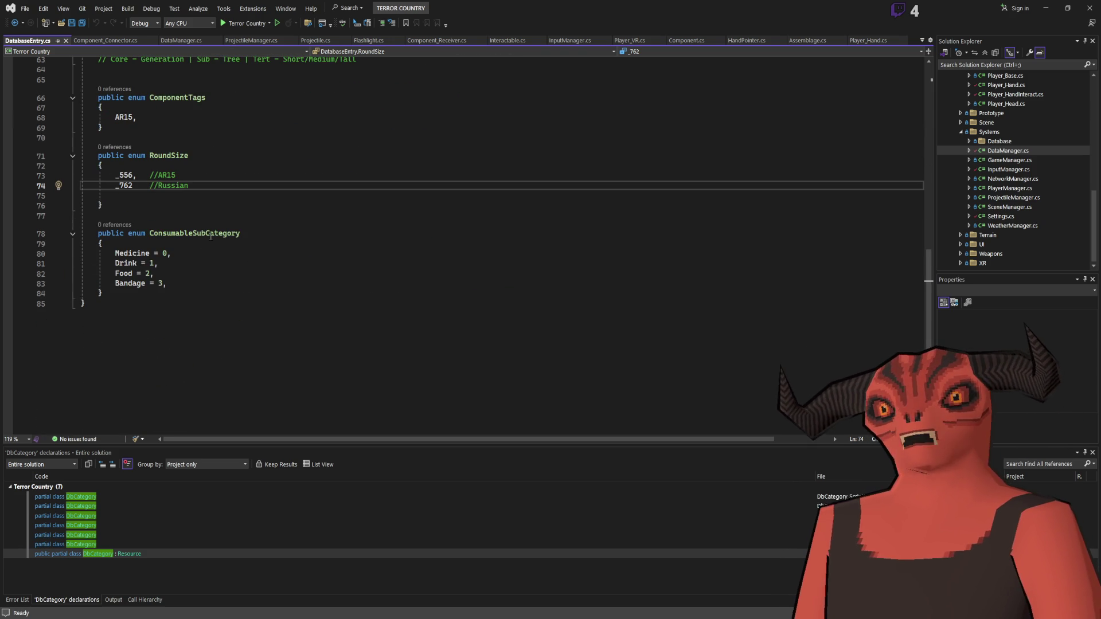
scroll(199, 206, "up", 15)
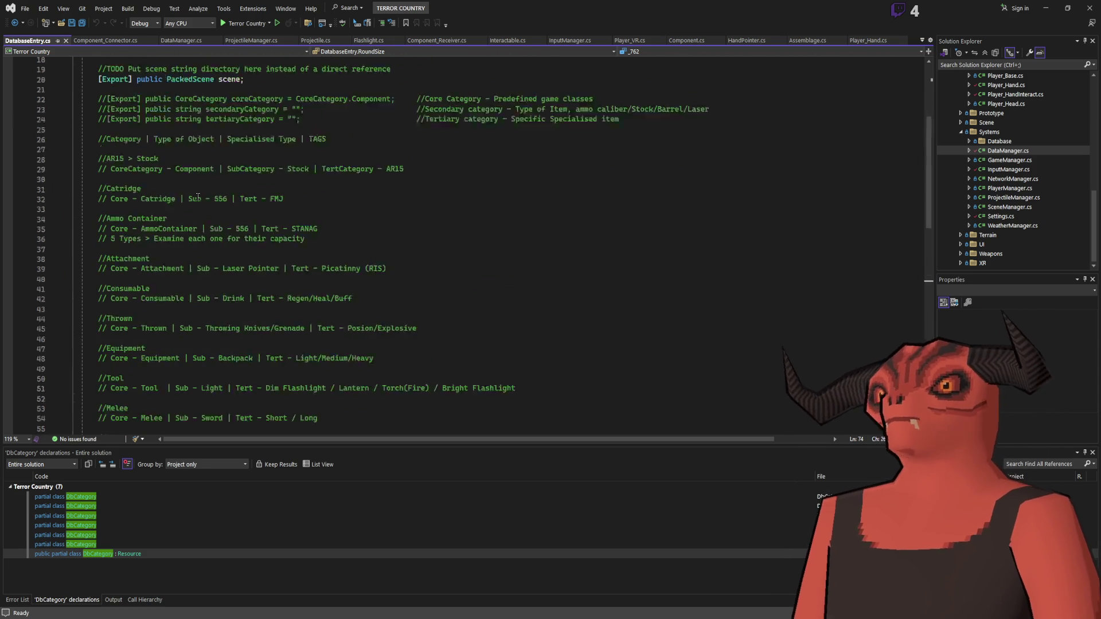
scroll(198, 197, "down", 14)
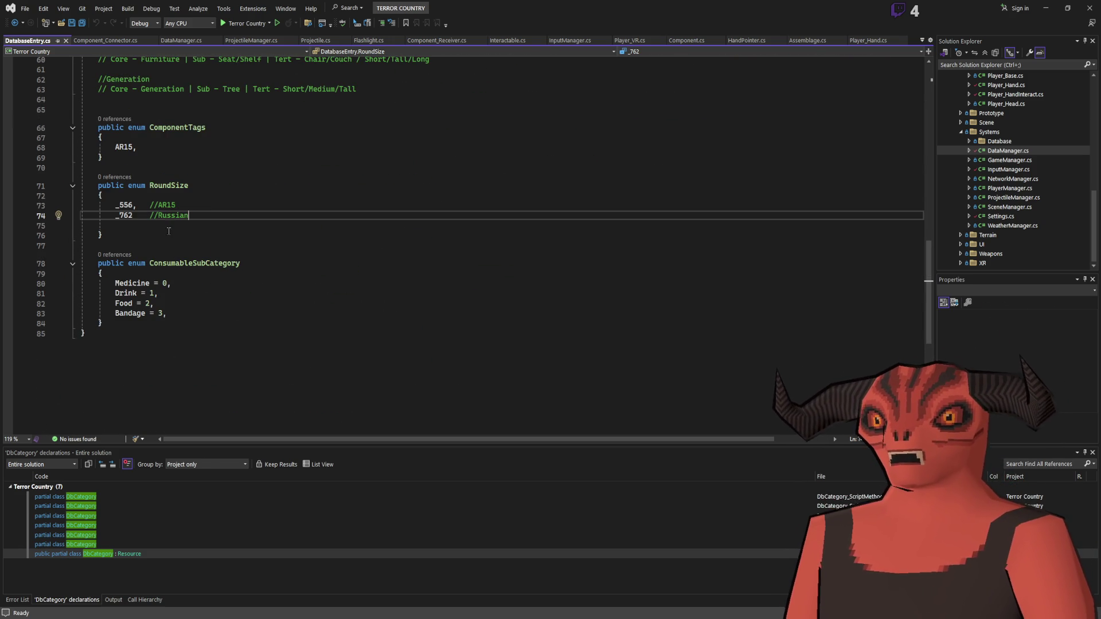
left_click_drag(85, 137, 204, 330)
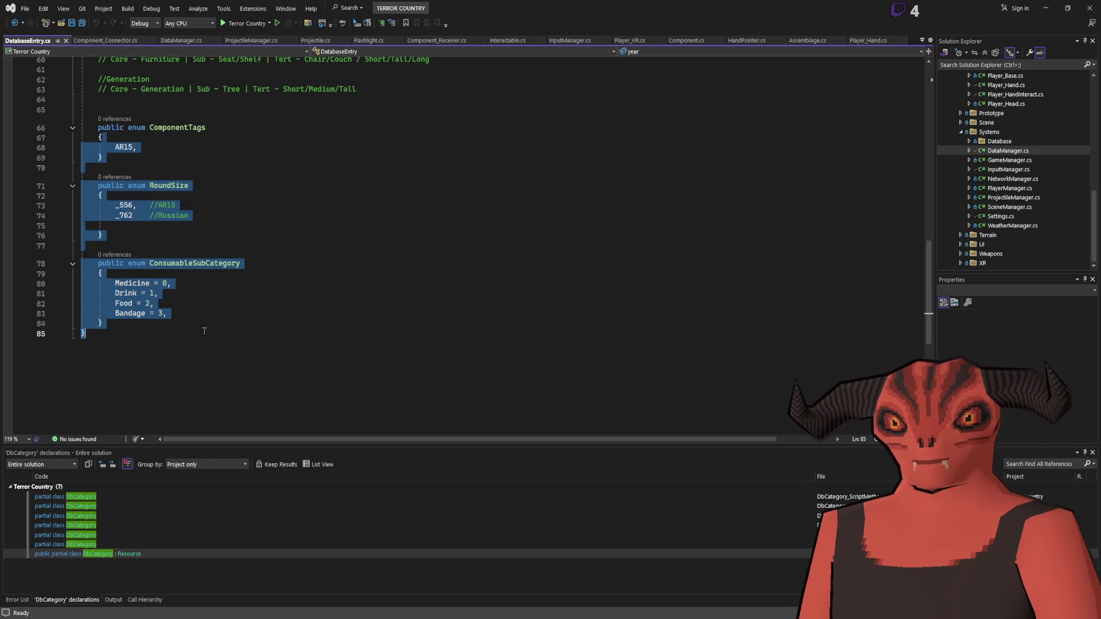
left_click(300, 322)
Step: Go To Declarations on DbCategory from the category field on line 17
scroll(247, 275, "up", 11)
scroll(247, 275, "down", 11)
left_click_drag(189, 205, 172, 333)
scroll(246, 309, "up", 18)
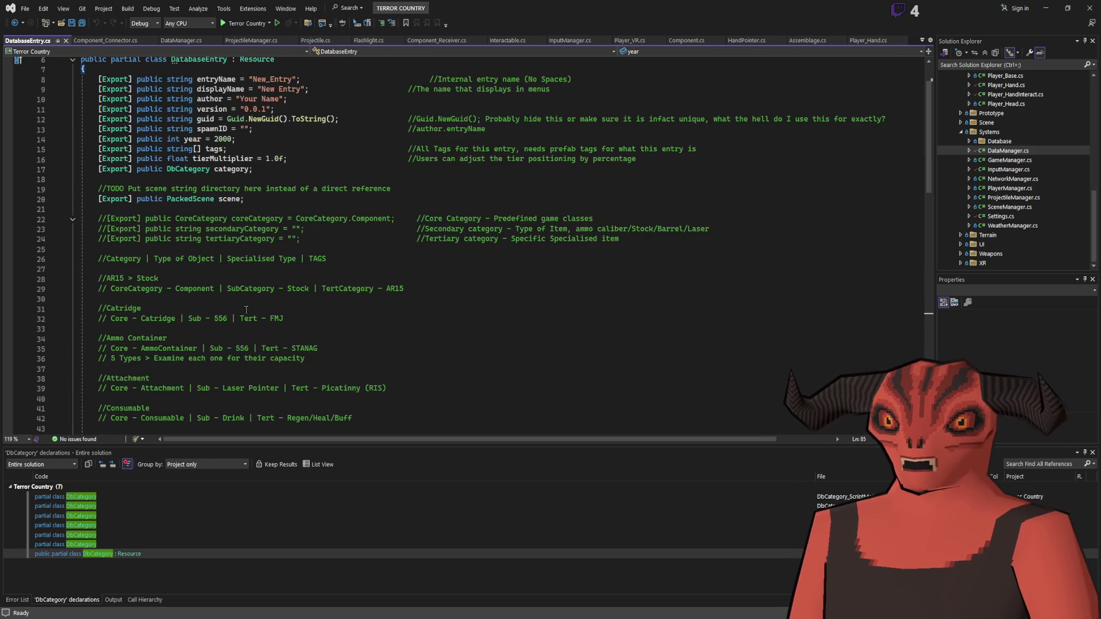
scroll(245, 303, "down", 18)
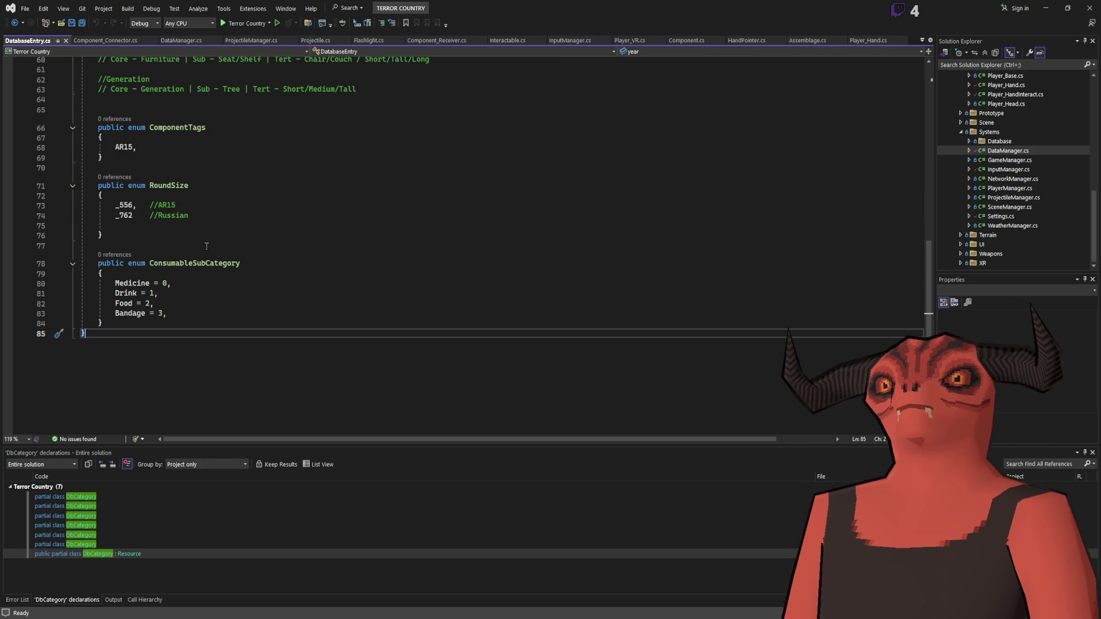
scroll(206, 246, "up", 6)
scroll(206, 246, "down", 7)
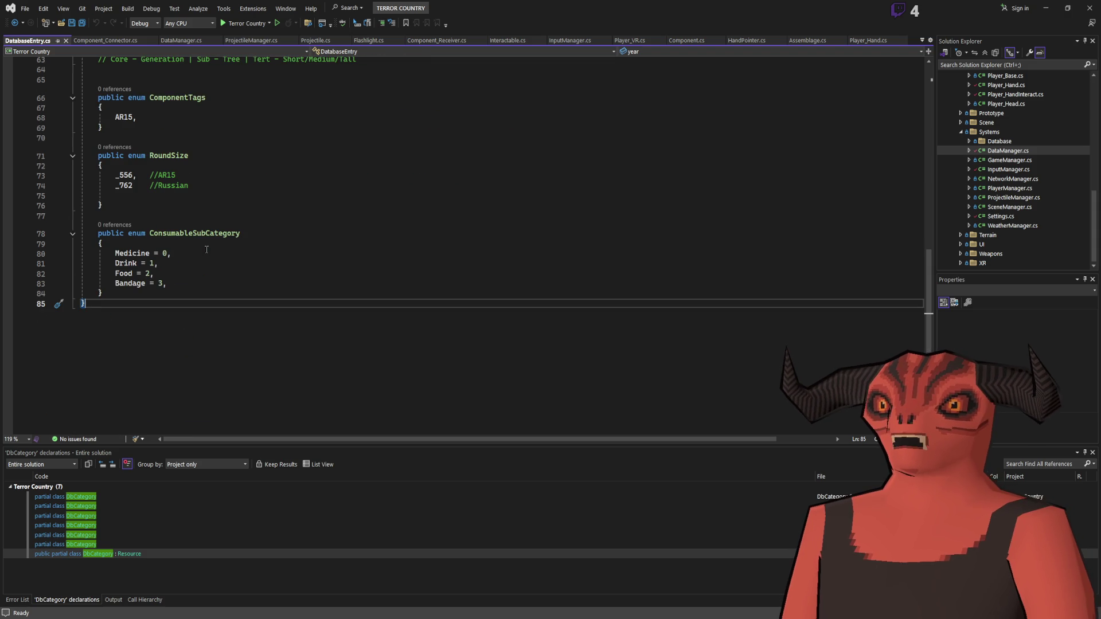
scroll(140, 252, "up", 20)
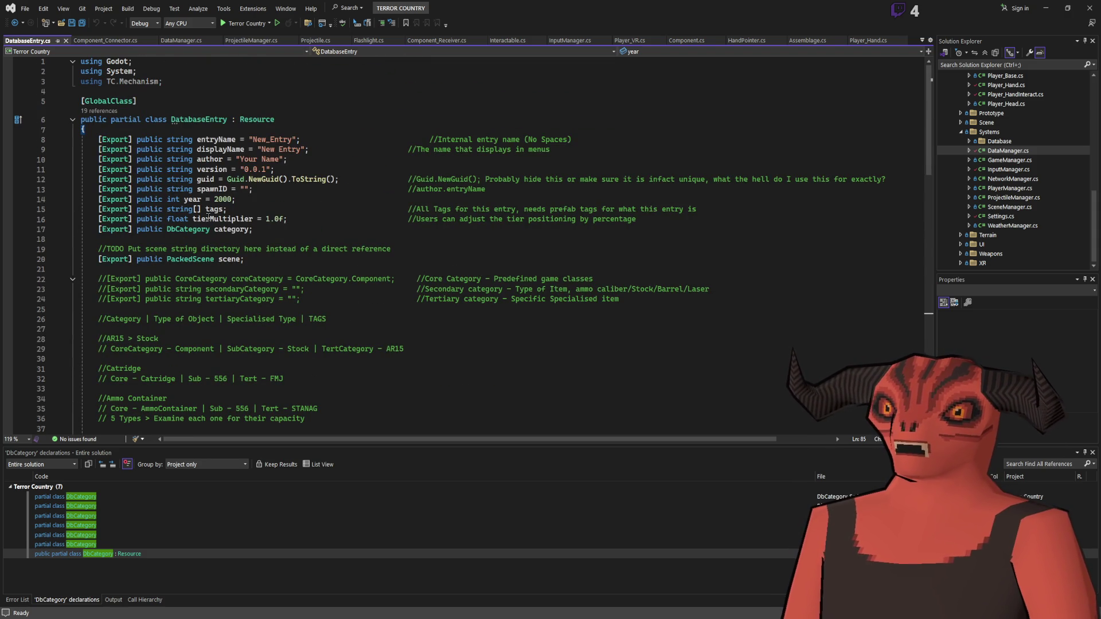
left_click(189, 229)
key("ctrl+F12")
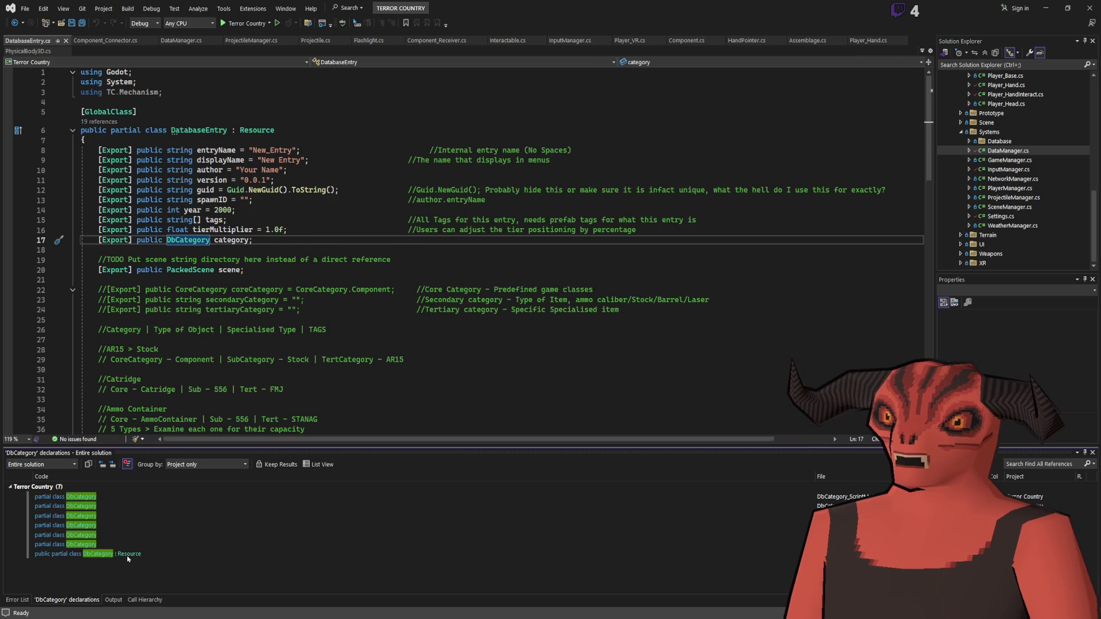
Step: Keep DbCategory.cs open, close HandPointer.cs and Component.cs, and return to DatabaseEntry.cs
left_click(127, 559)
left_click(905, 52)
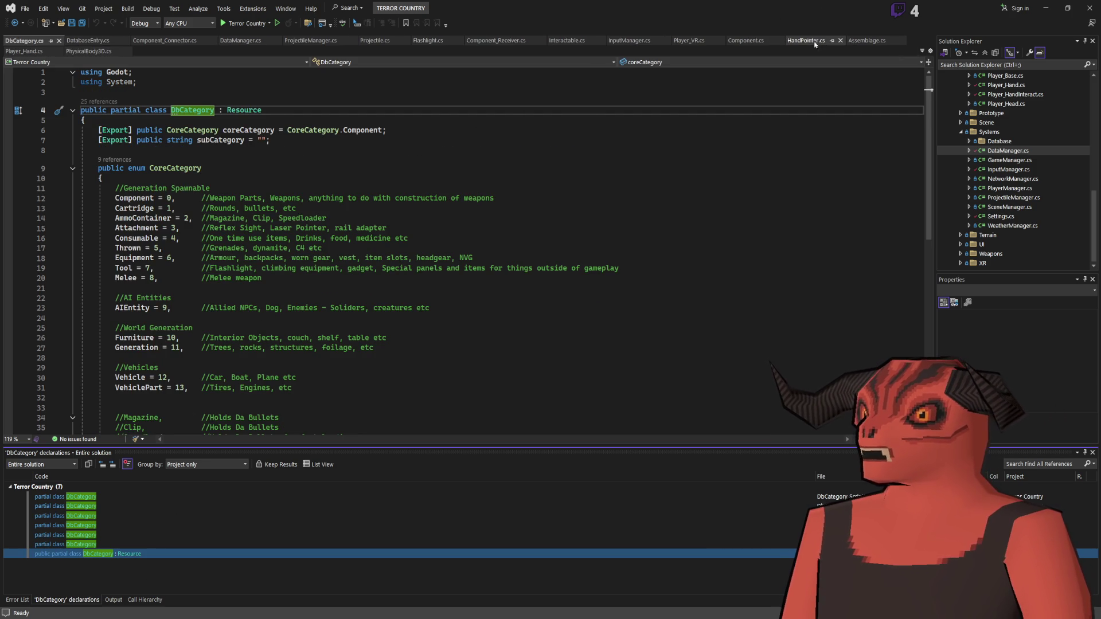
left_click(839, 42)
left_click(779, 41)
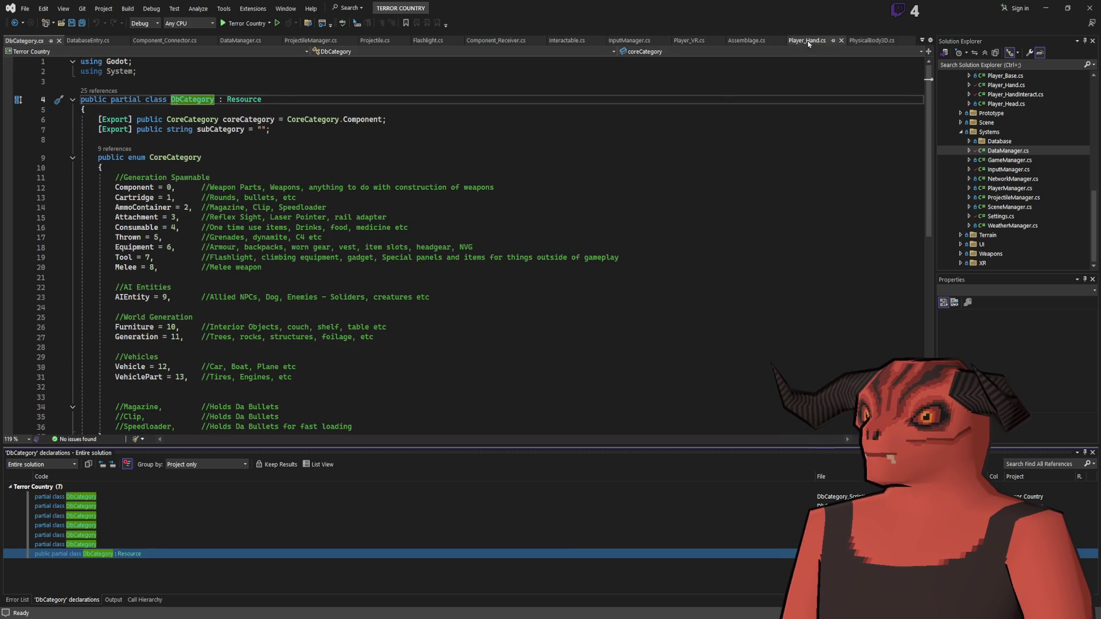
left_click(14, 43)
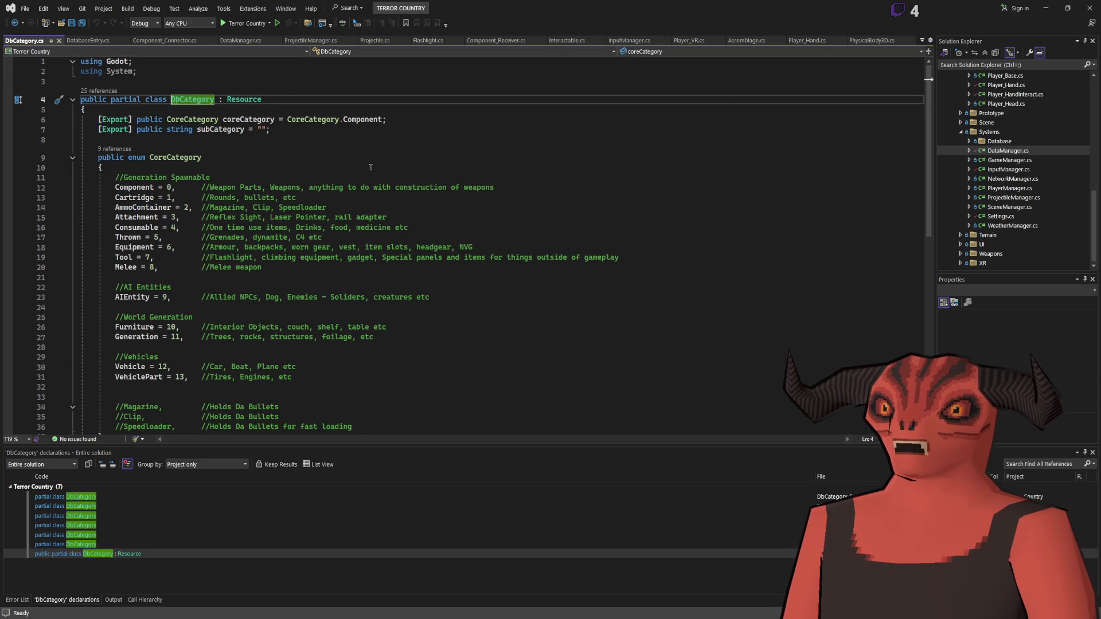
scroll(234, 124, "down", 2)
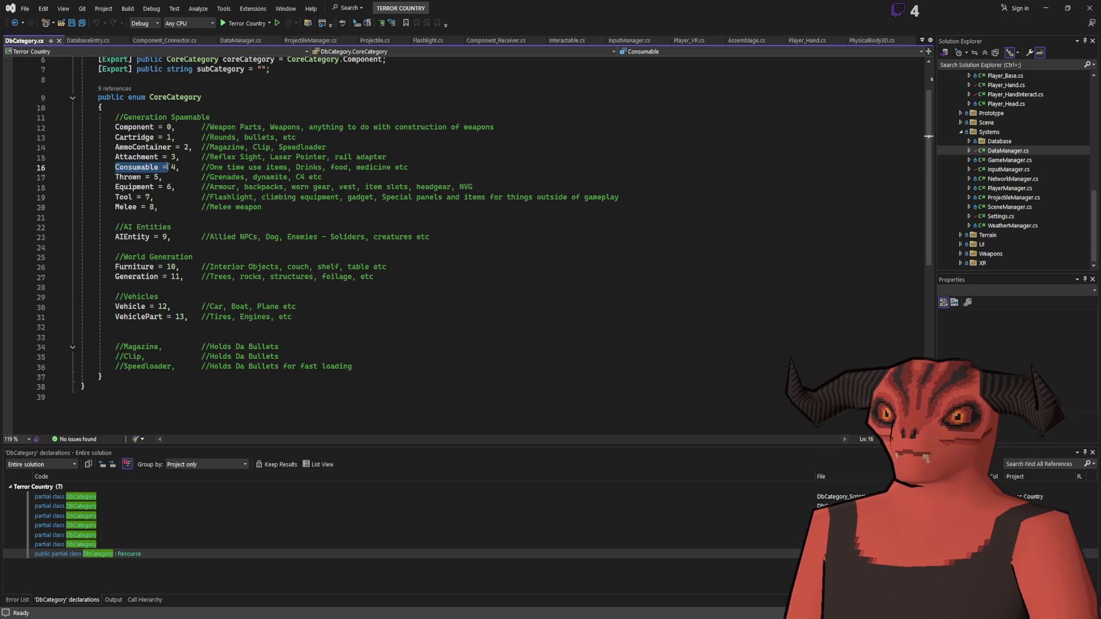
scroll(206, 166, "up", 2)
left_click(87, 40)
Step: Inspect the ConsumableSubCategory values Medicine, Drink and Food in DatabaseEntry.cs
scroll(179, 216, "down", 15)
scroll(179, 216, "down", 2)
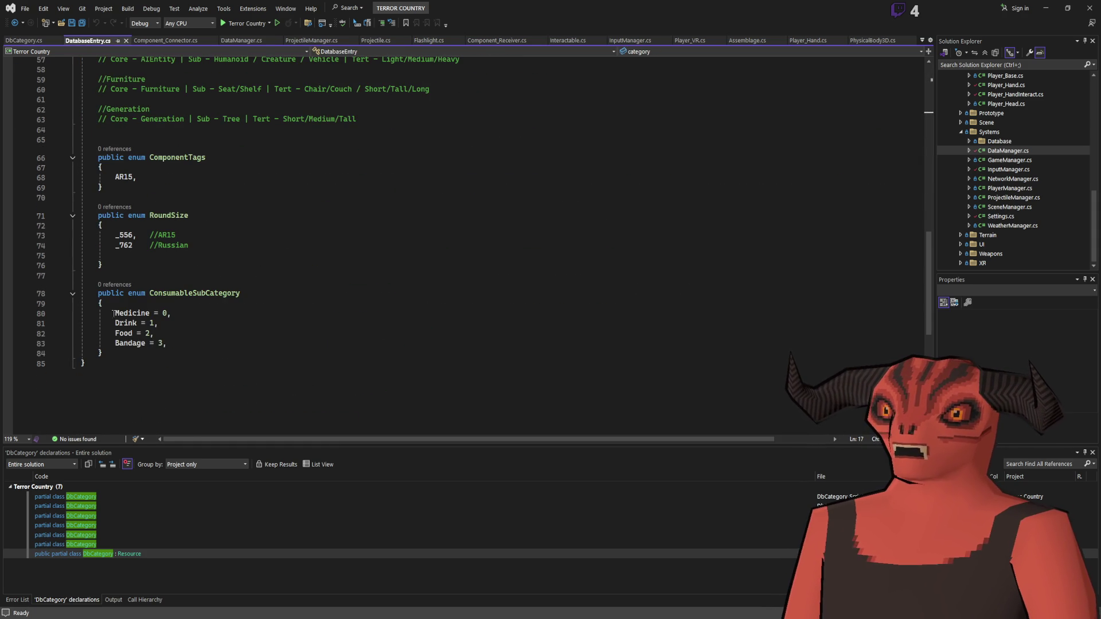
left_click_drag(115, 312, 244, 356)
left_click(245, 345)
double_click(142, 314)
left_click(111, 323)
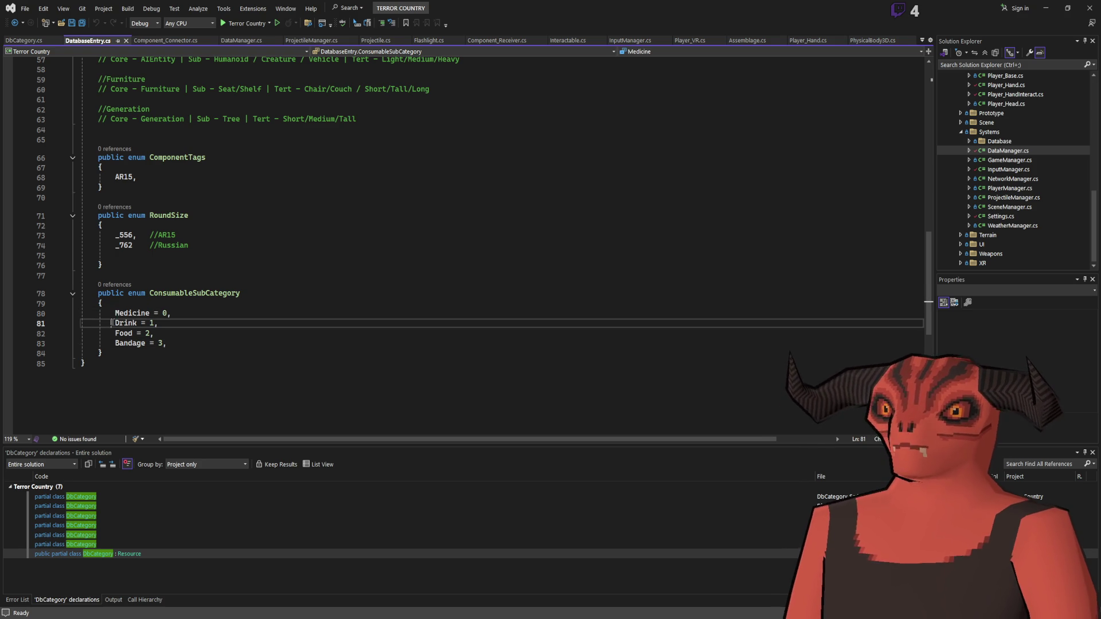
left_click_drag(116, 333, 200, 331)
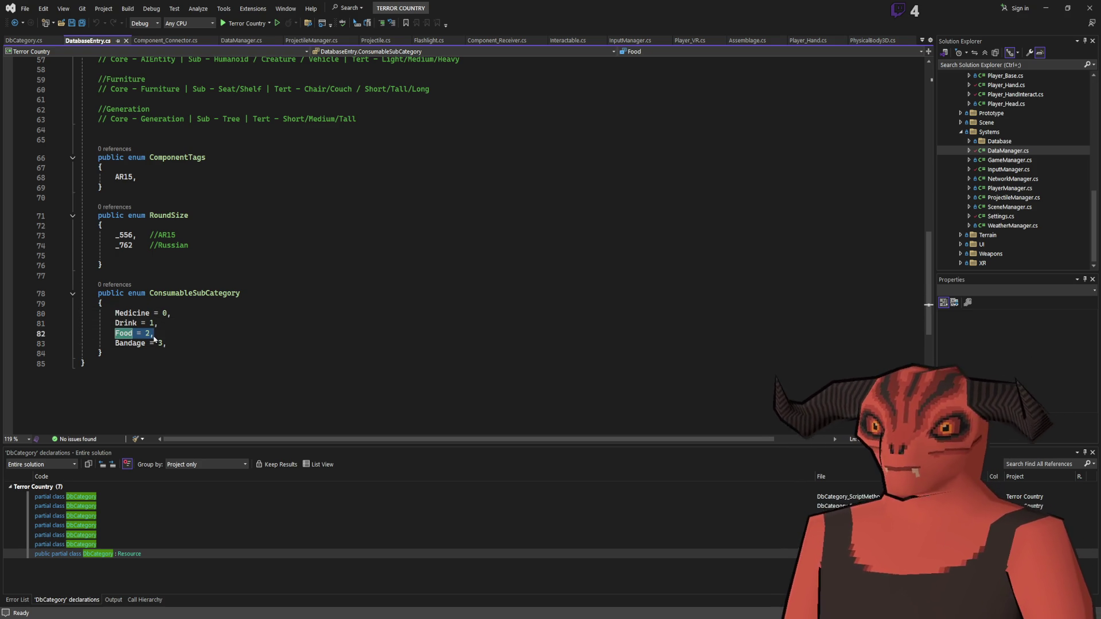
double_click(126, 324)
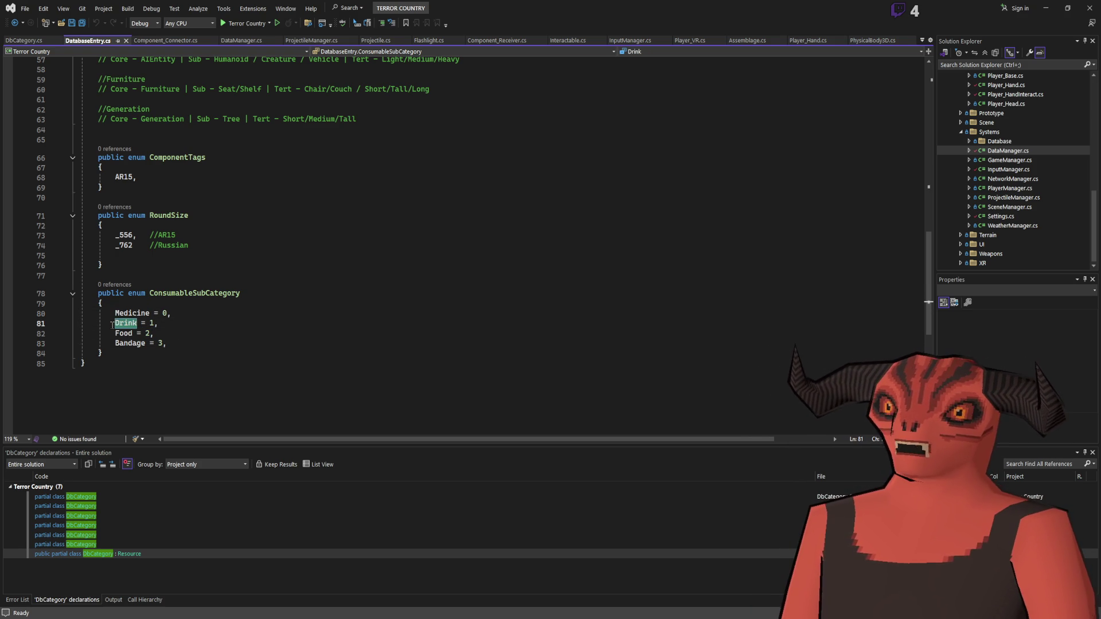
left_click(114, 338)
left_click(198, 338)
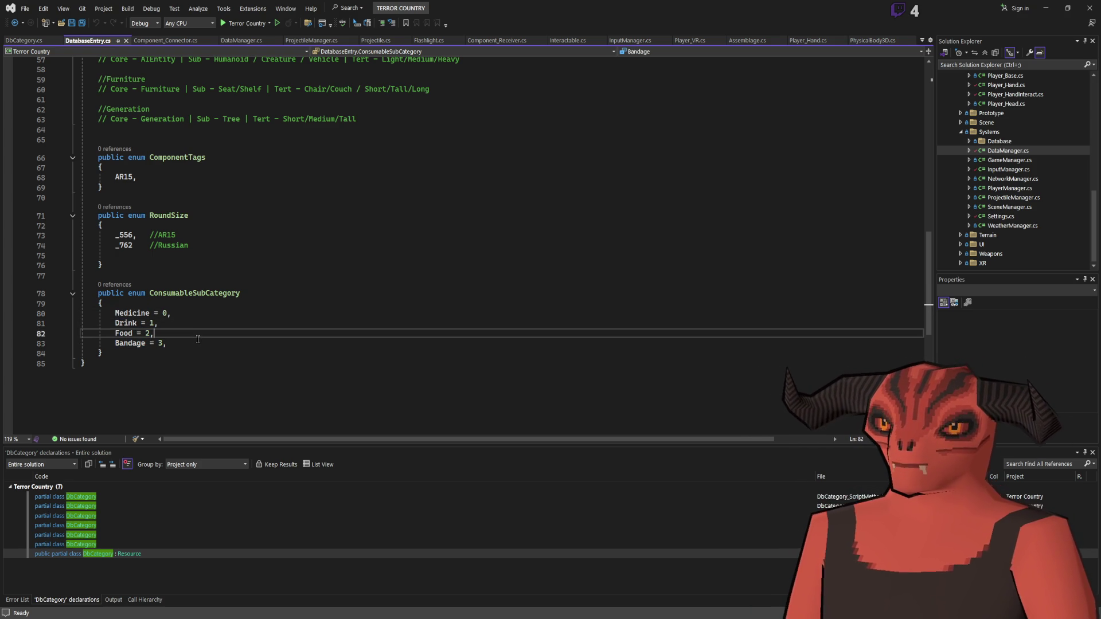
scroll(162, 247, "up", 18)
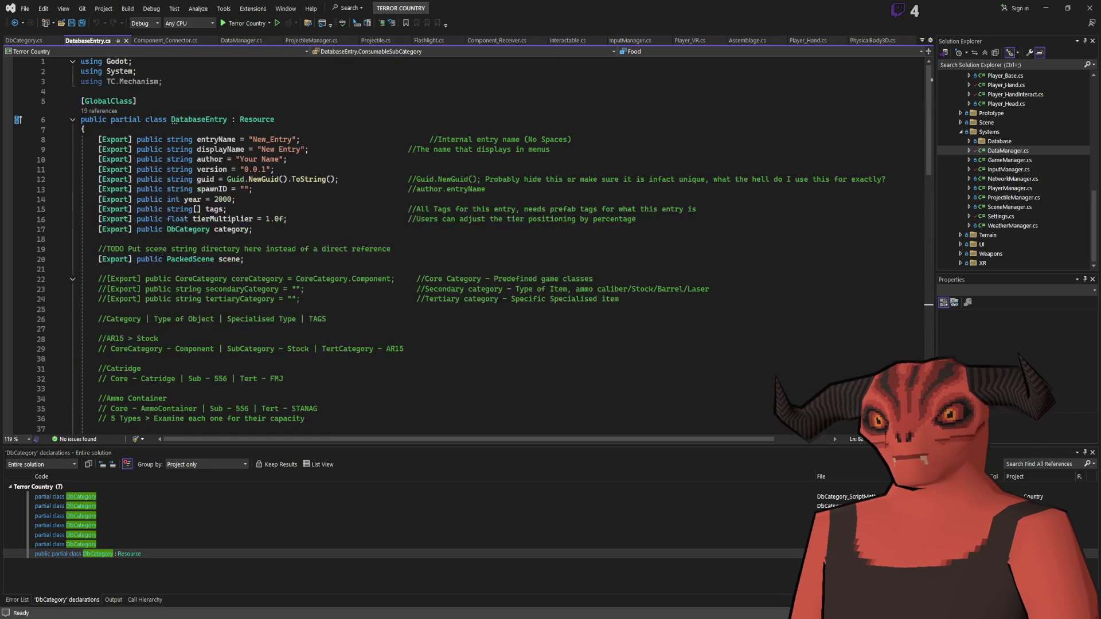
Step: Glance at Godot and come back to the DatabaseEntry.cs code
key("alt+Tab")
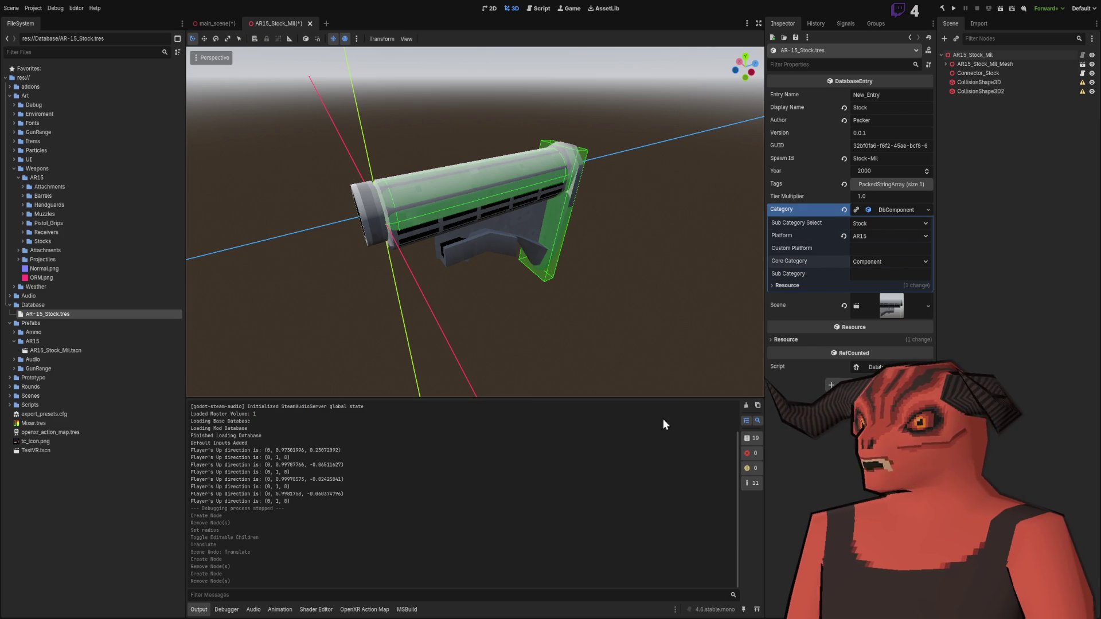
key("alt+Tab")
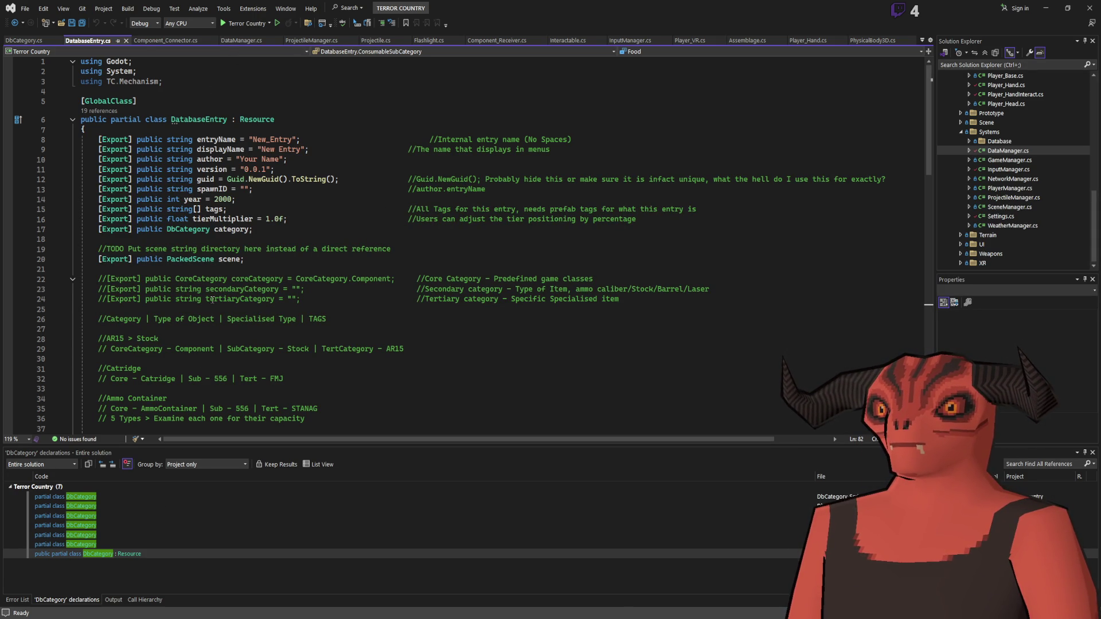
scroll(213, 301, "down", 5)
scroll(278, 235, "up", 5)
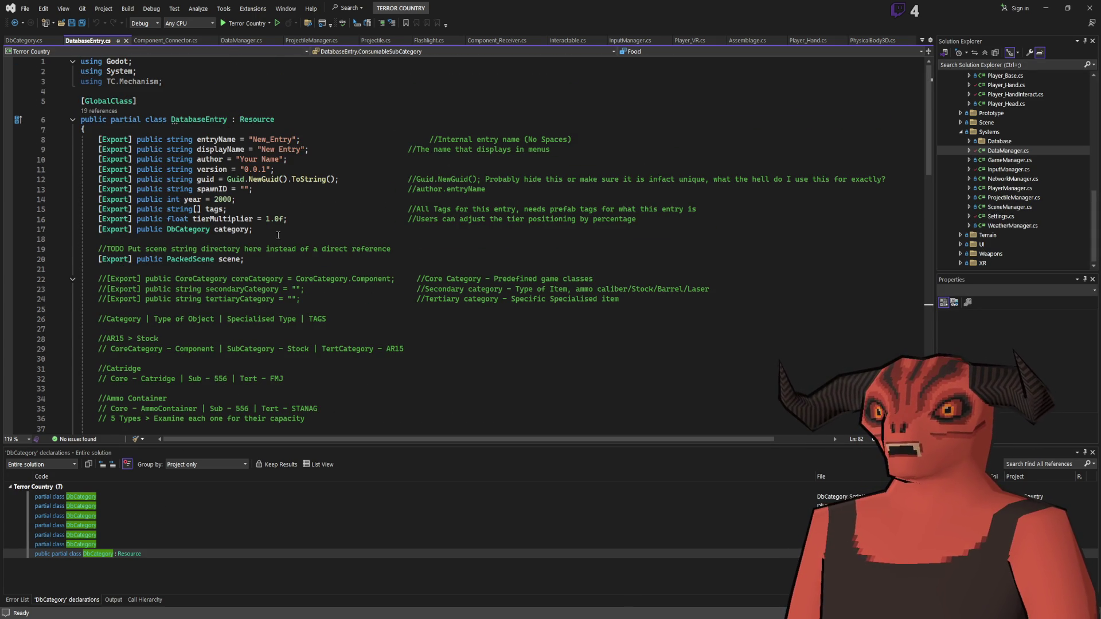
key("alt+Tab")
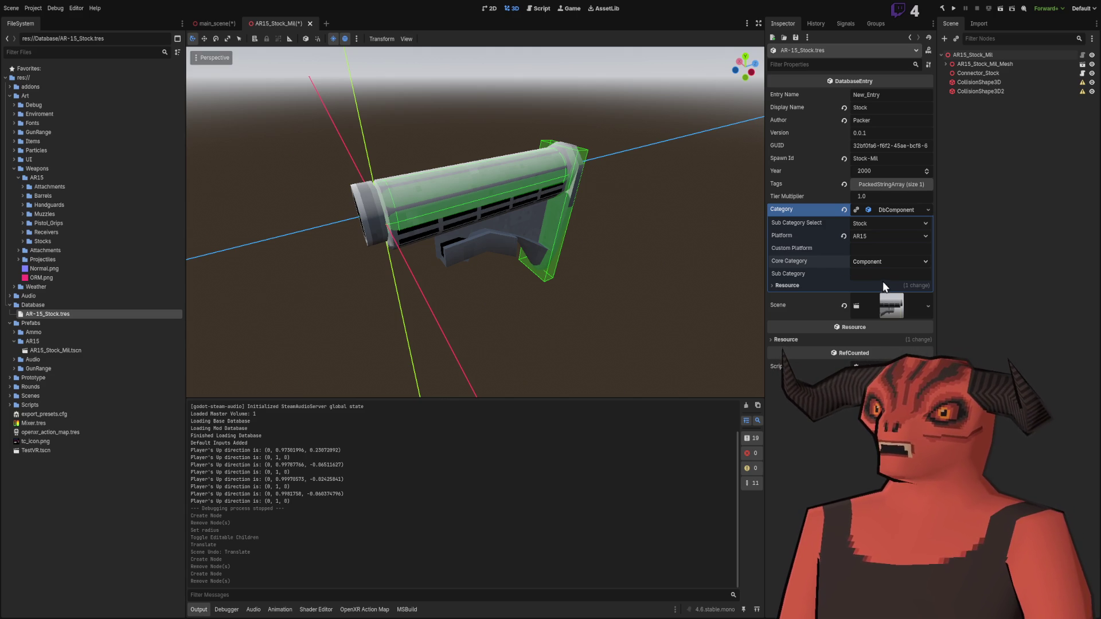
key("alt+Tab")
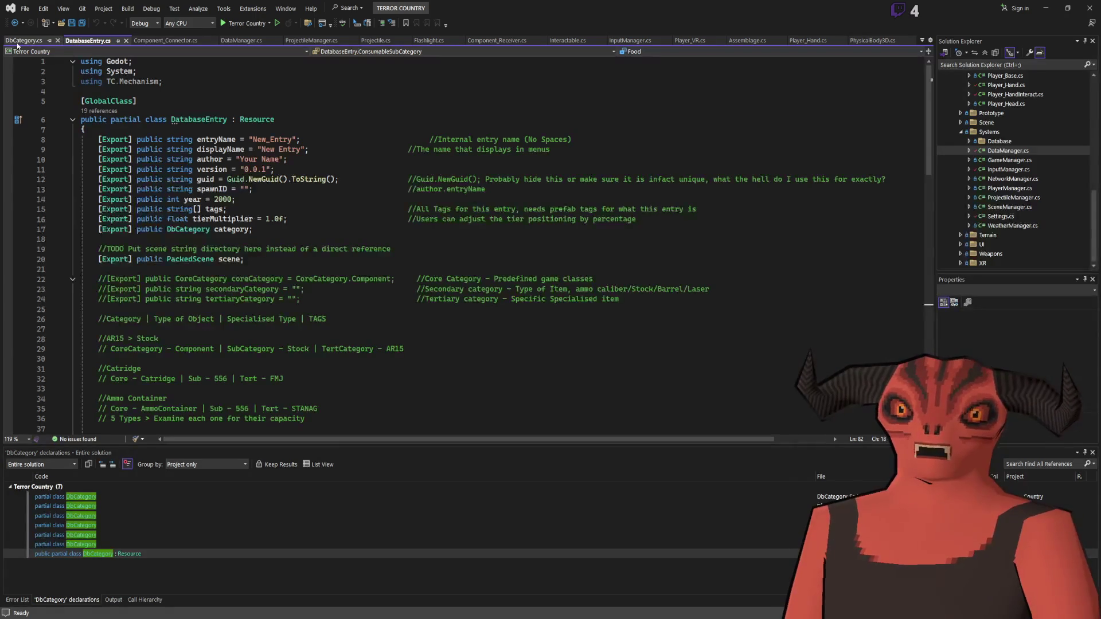
left_click(23, 40)
scroll(273, 229, "up", 4)
Step: Select the CoreCategory enum body and start a new line after //Generation Spawnable
left_click_drag(102, 147, 272, 369)
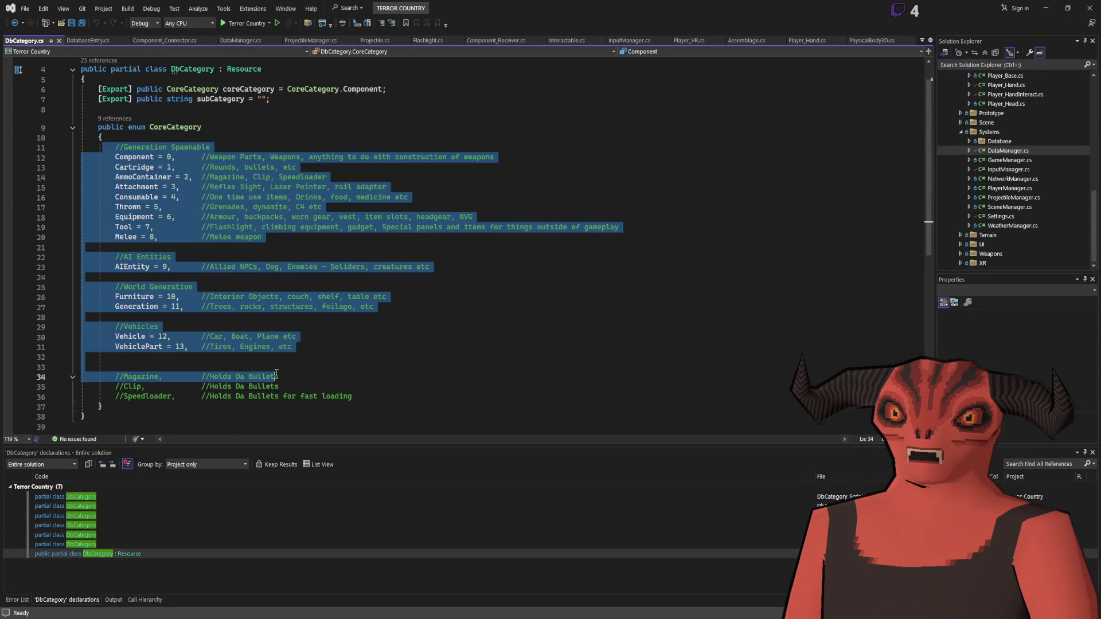
left_click_drag(352, 397, 103, 147)
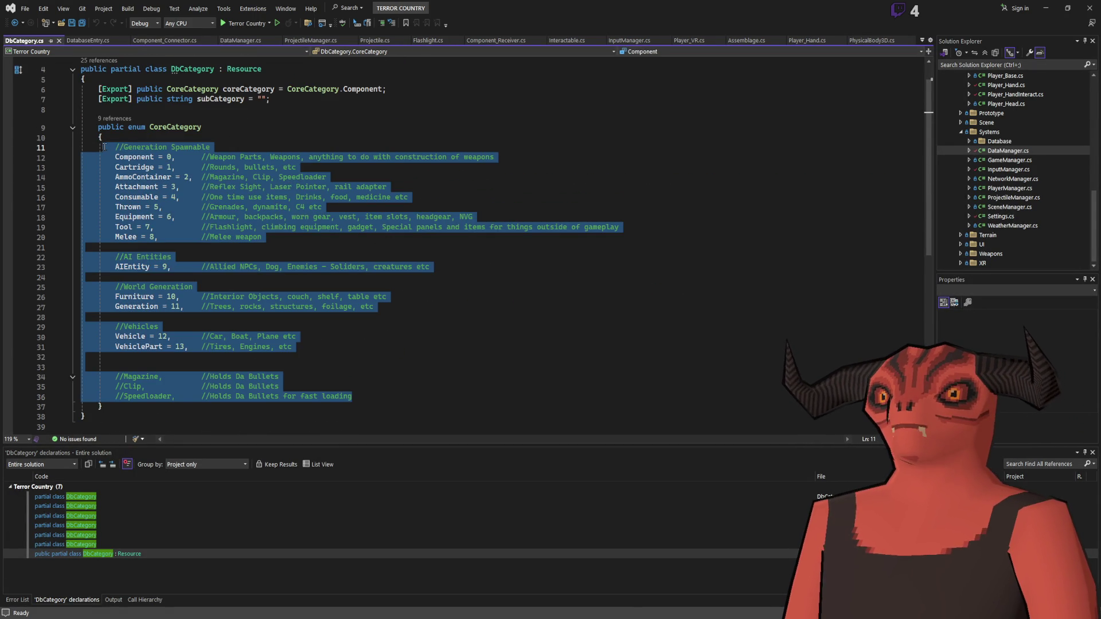
scroll(103, 147, "up", 1)
left_click(292, 181)
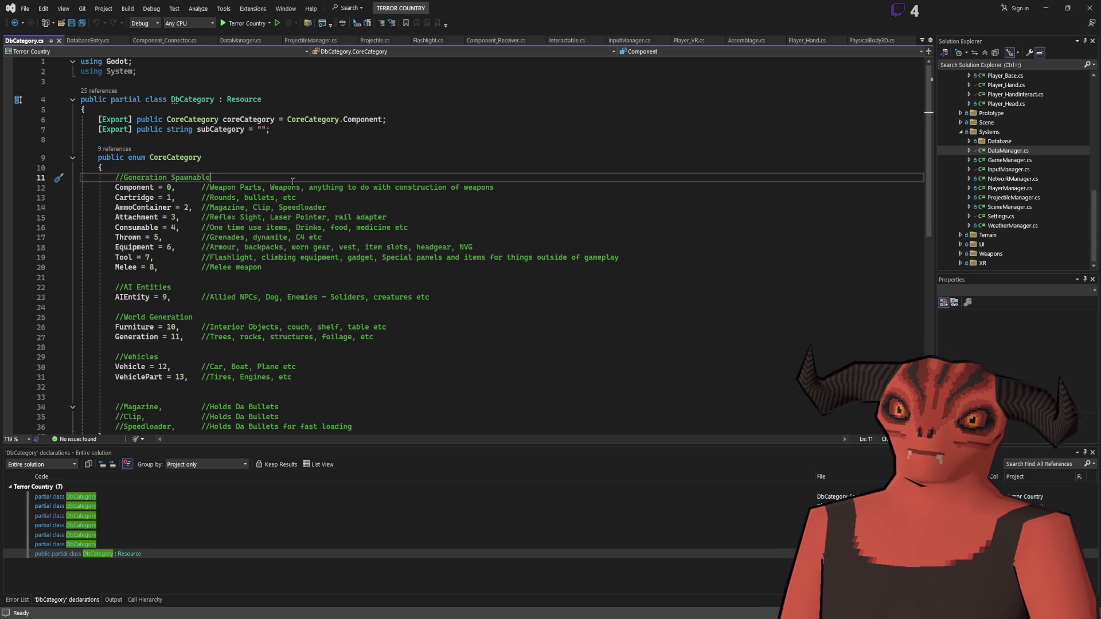
scroll(292, 181, "down", 4)
scroll(360, 215, "up", 4)
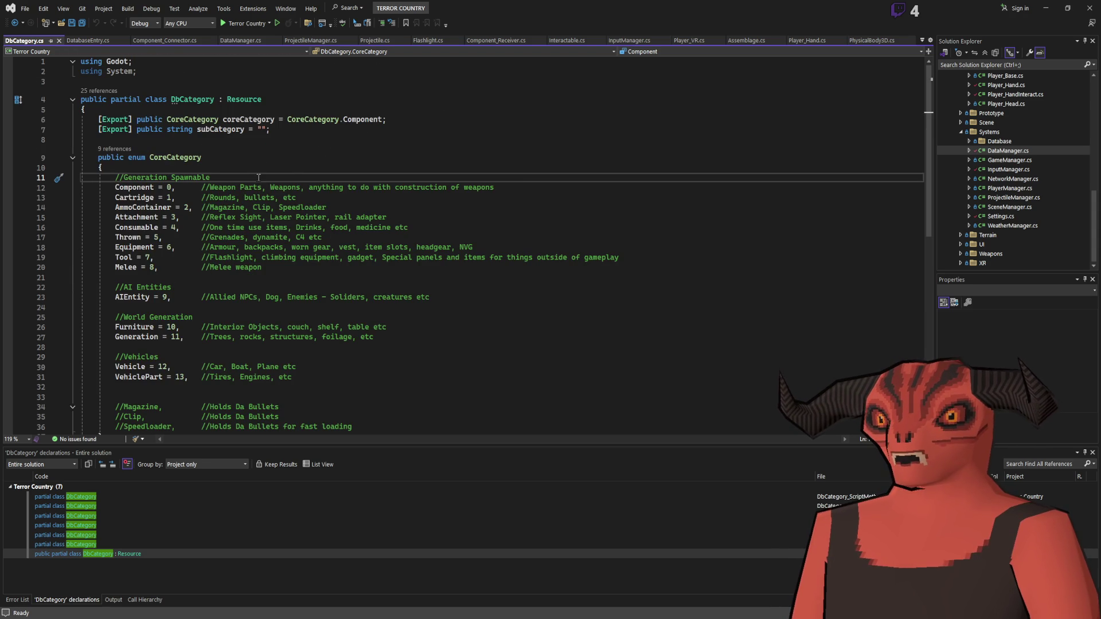
key("Return")
Step: Add 'Custom = -1,' with the comment '//For anything that doesn't fit anywhere'
type("Custom")
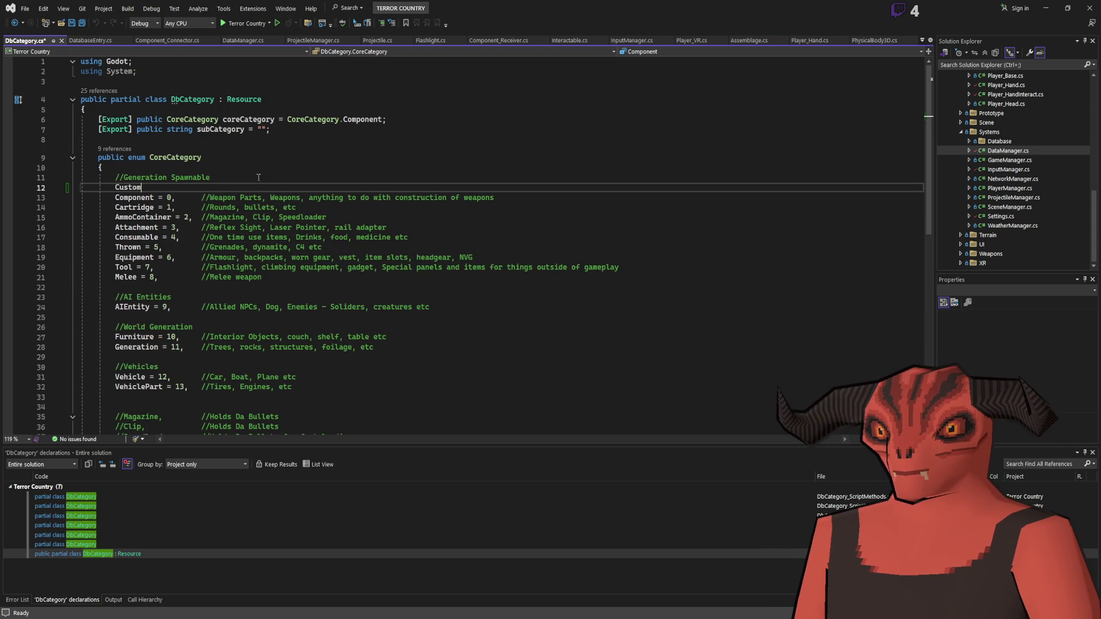
type(" = -1,")
key("Tab")
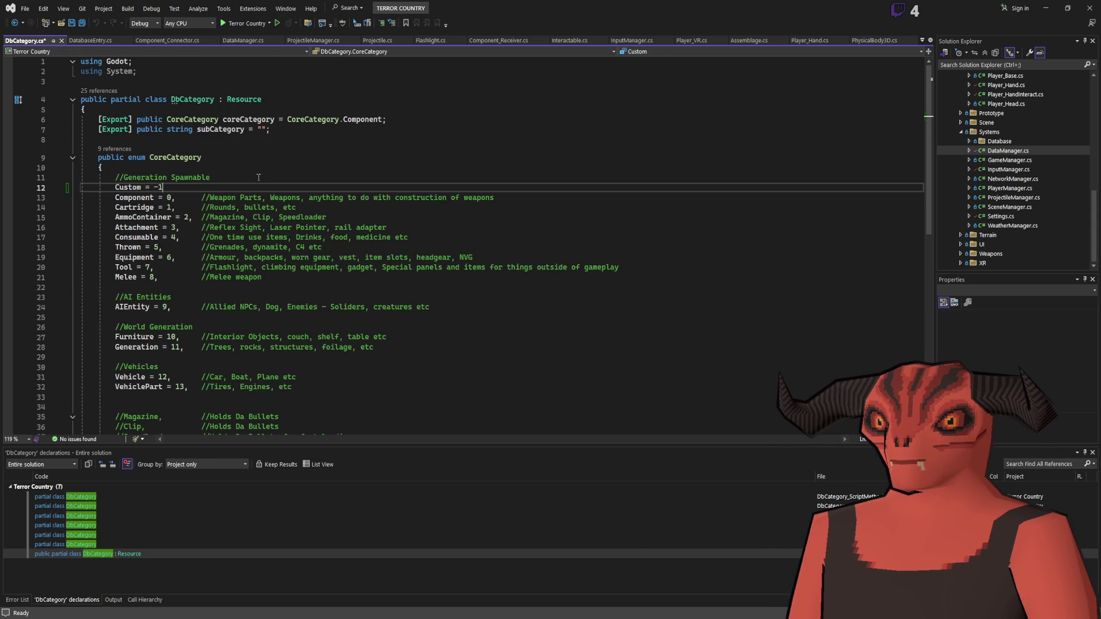
key("Tab")
type("//")
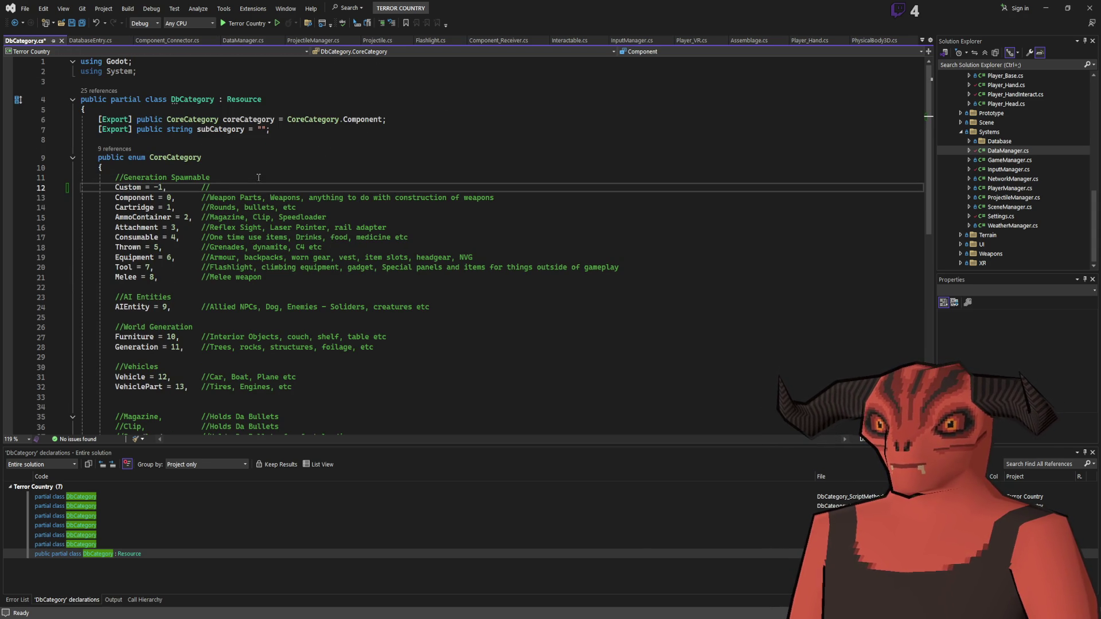
type("For anything that doesn't fit anywhere")
left_click(401, 208)
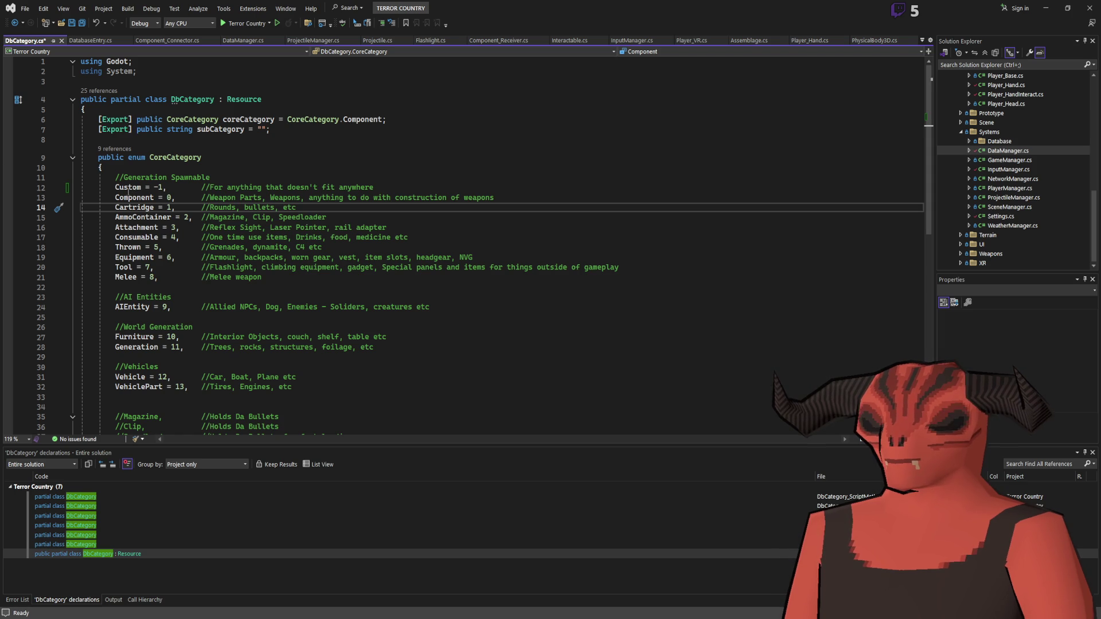
left_click(115, 197)
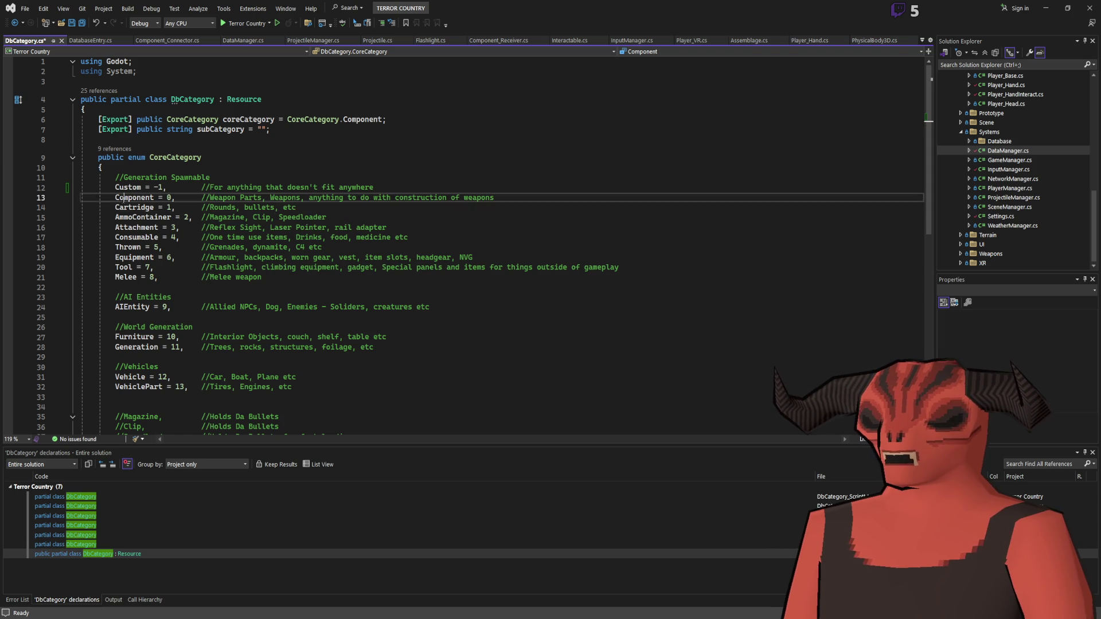
left_click(285, 197)
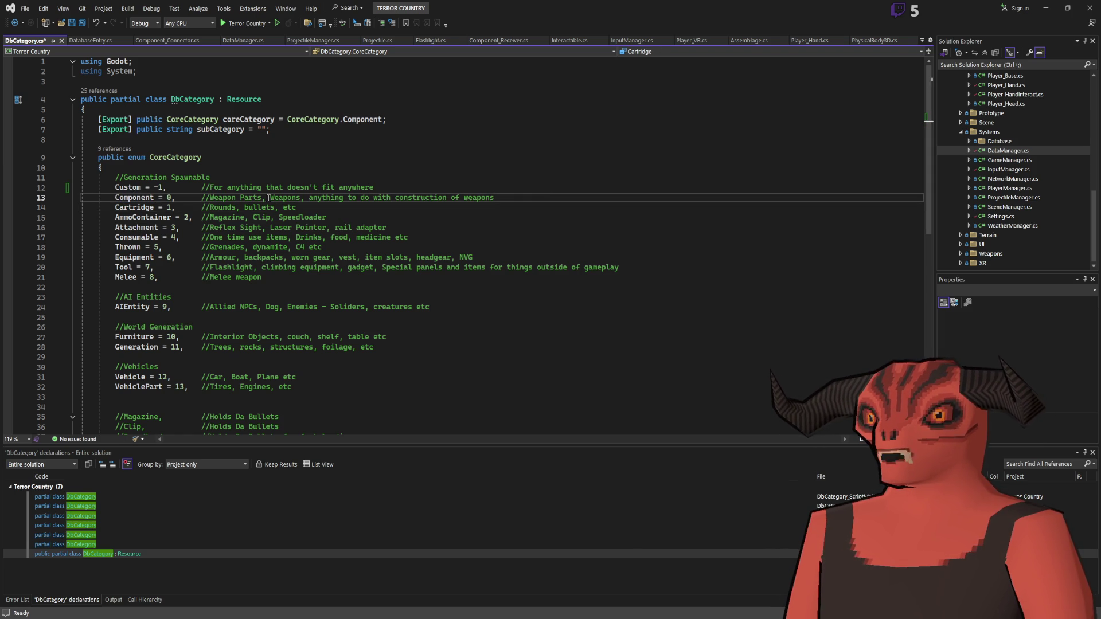
left_click_drag(212, 198, 499, 198)
left_click_drag(212, 198, 583, 199)
left_click(152, 198)
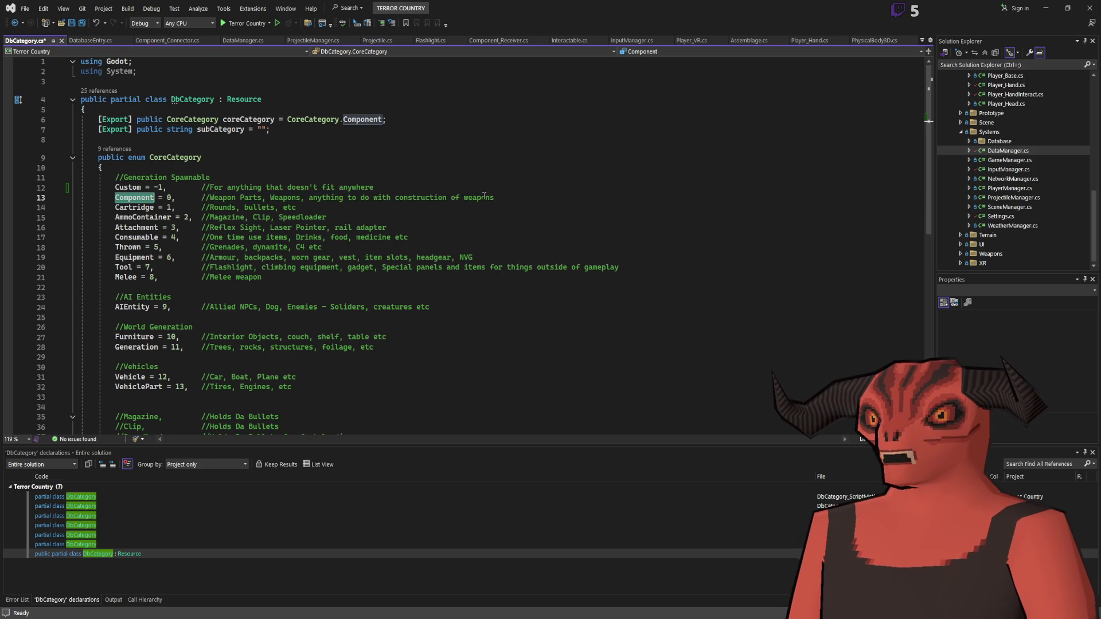
left_click(143, 207)
left_click(134, 218)
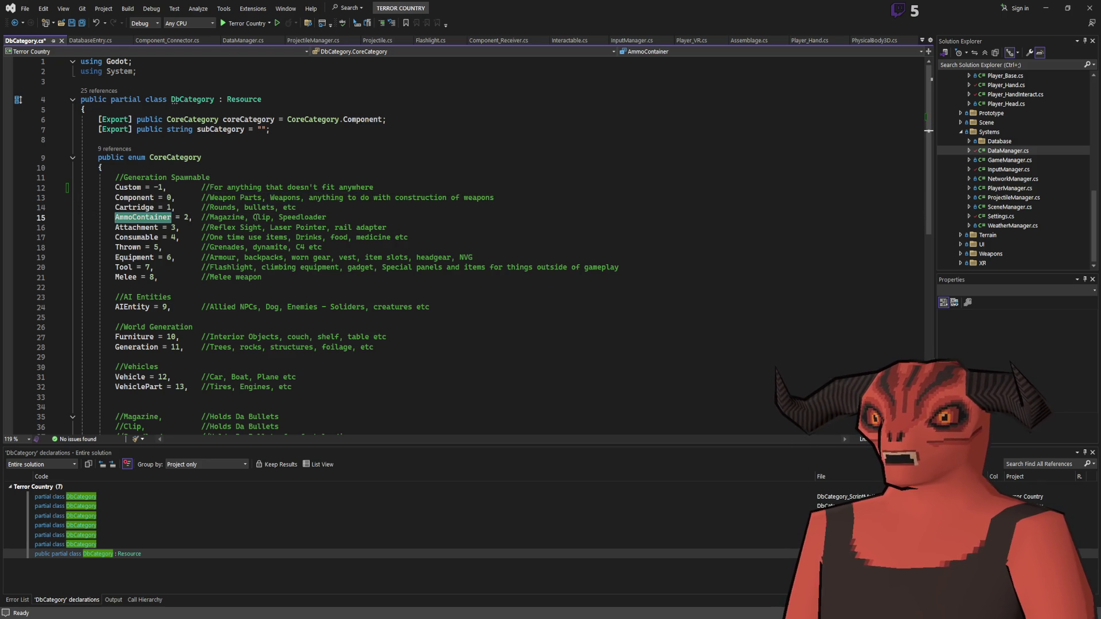
left_click(149, 228)
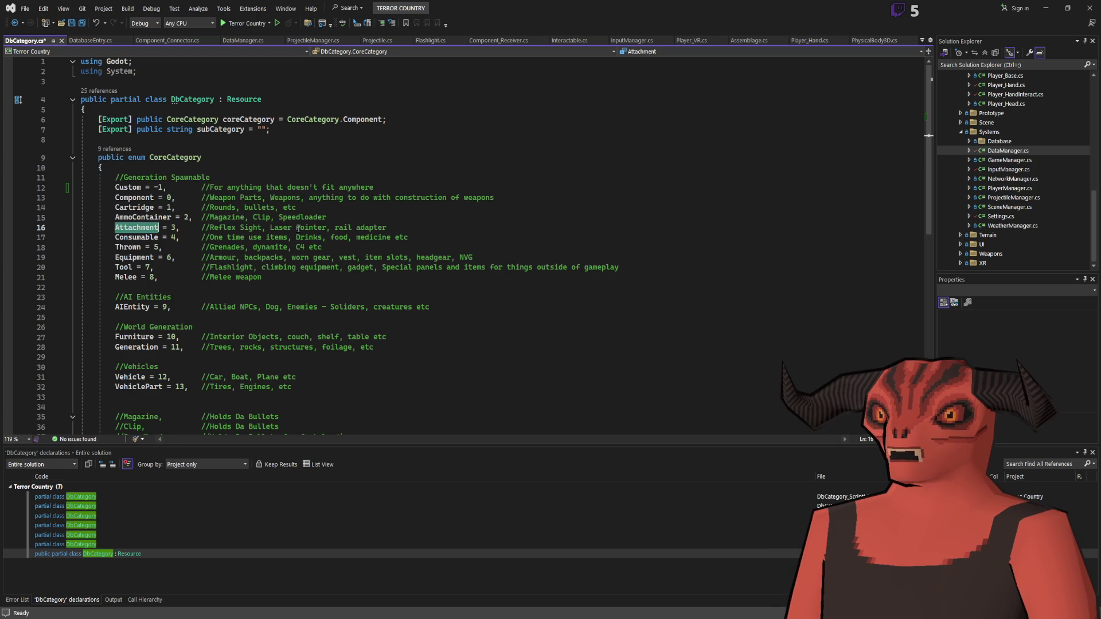
left_click(434, 225)
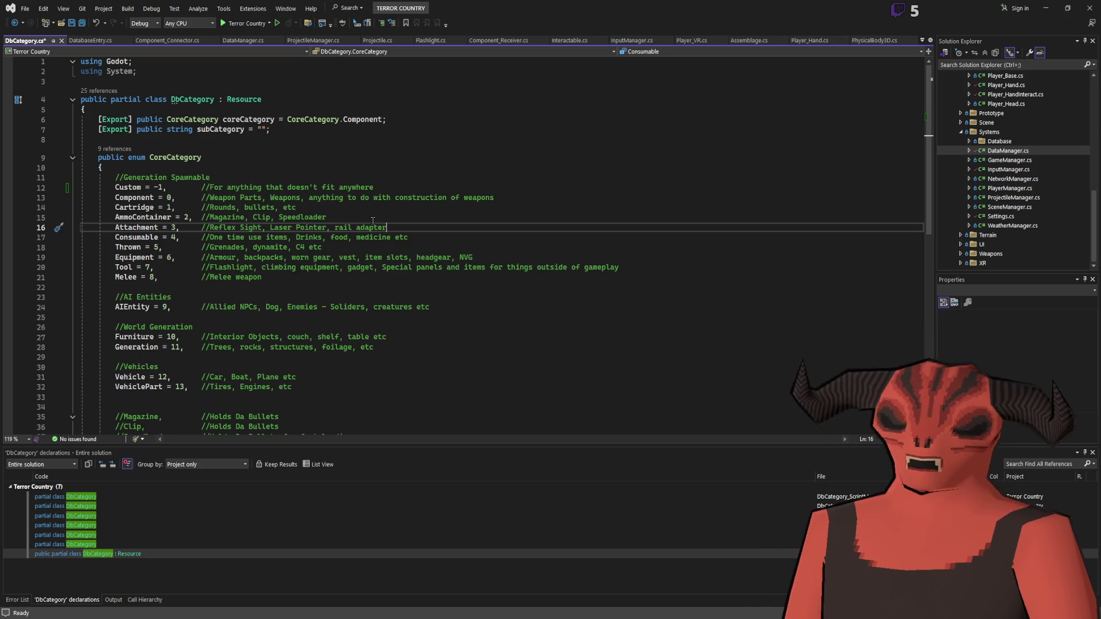
left_click(116, 227)
key("shift+End")
key("Down")
key("Home")
key("ctrl+shift+Left")
key("Down")
key("Up")
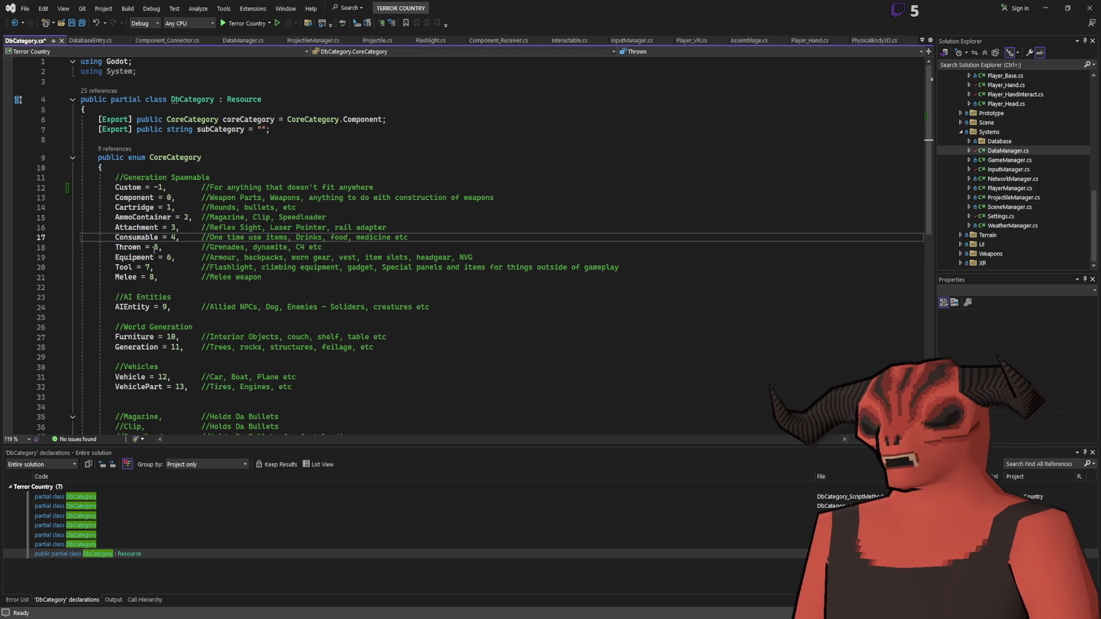
left_click_drag(114, 257, 165, 257)
key("shift+End")
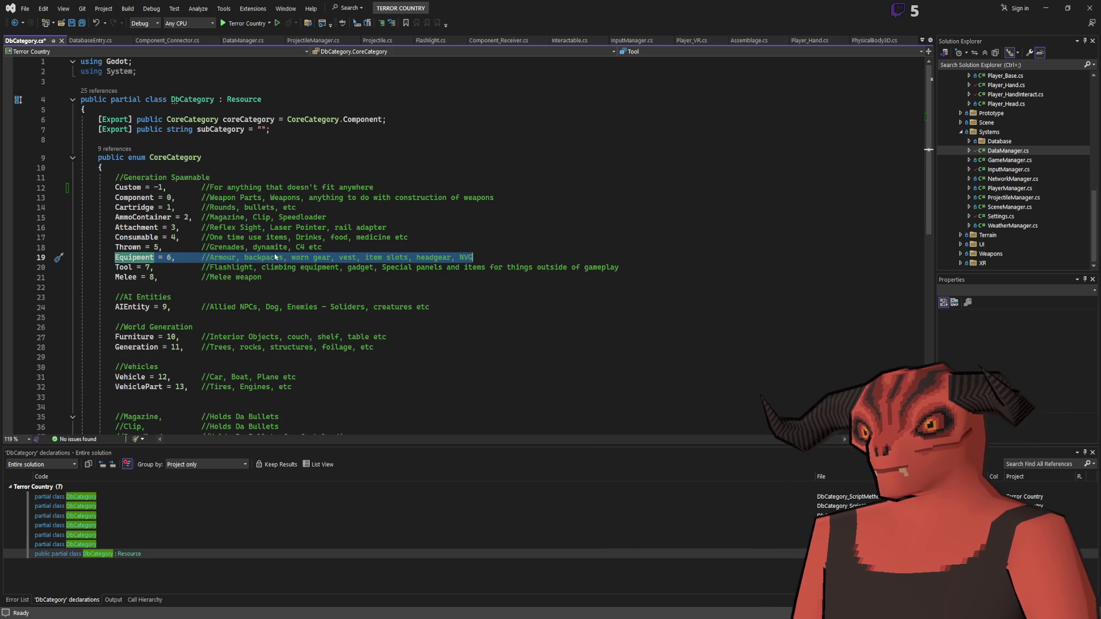
left_click(202, 257)
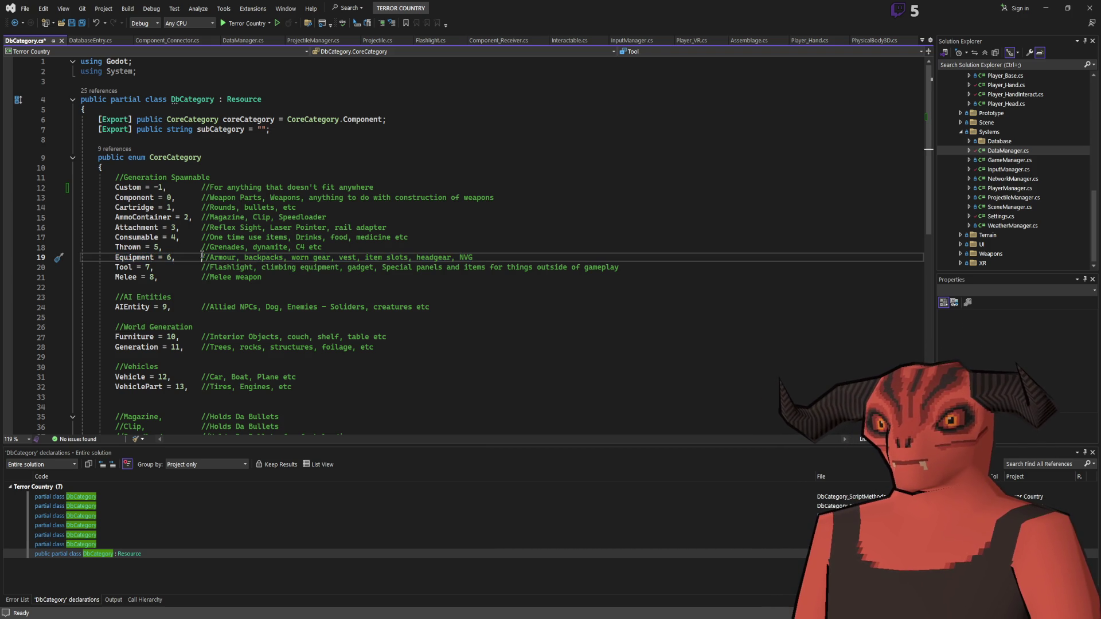
left_click(116, 267)
key("shift+End")
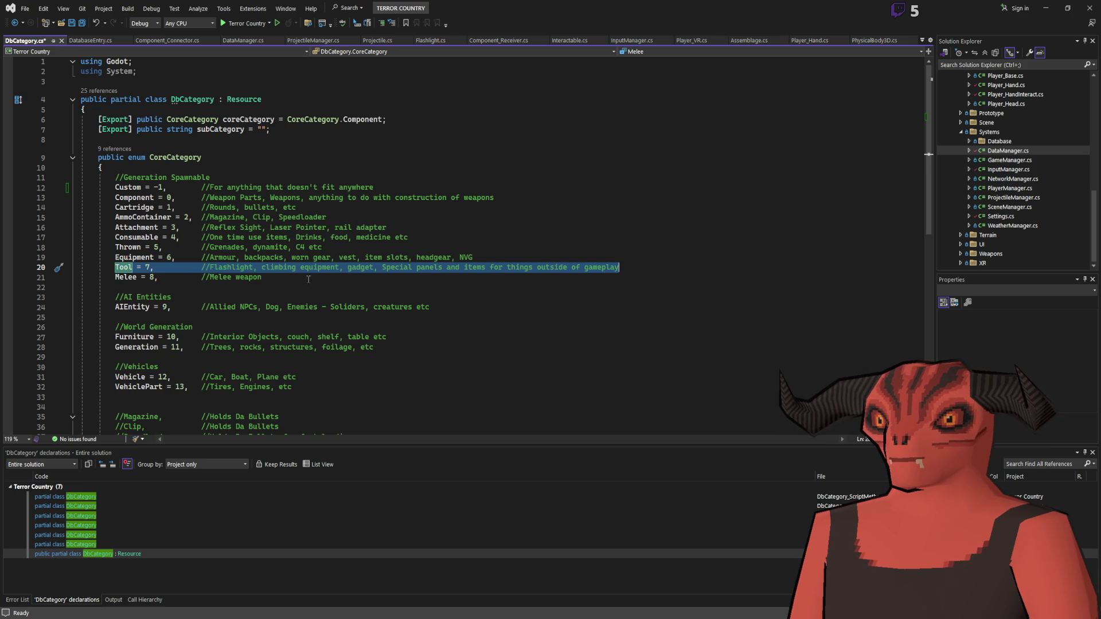
left_click(150, 288)
scroll(149, 270, "down", 2)
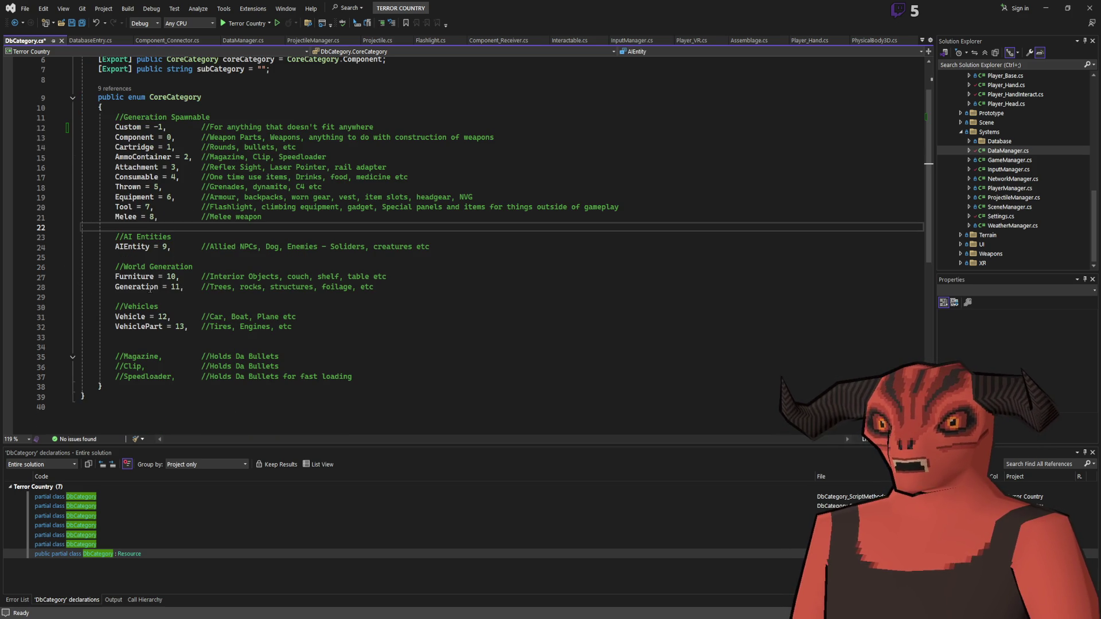
left_click_drag(115, 276, 367, 278)
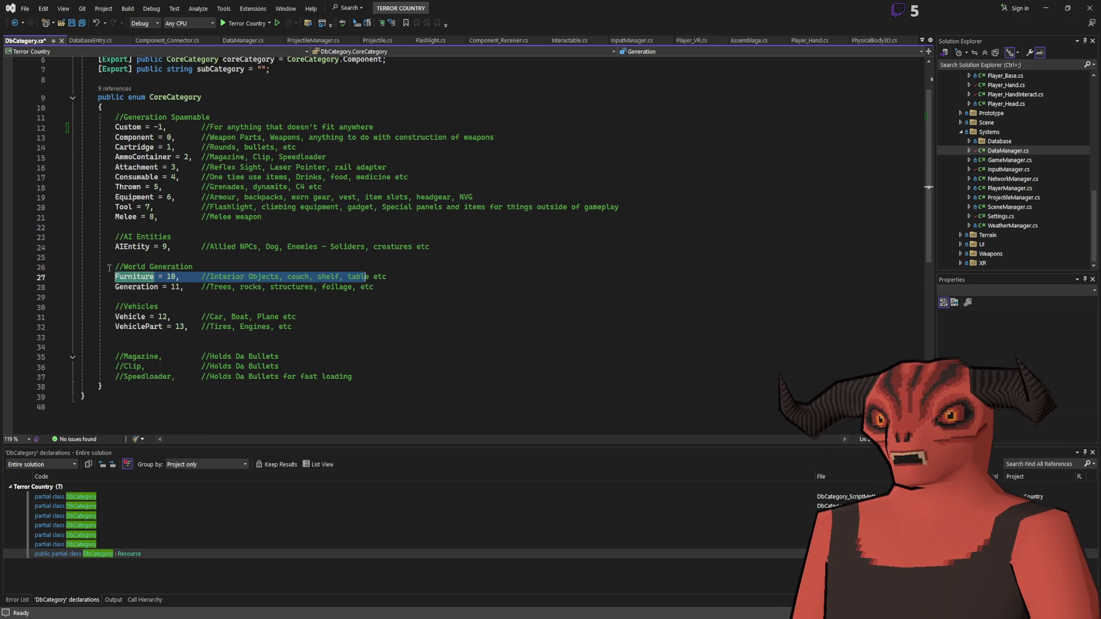
scroll(121, 166, "up", 1)
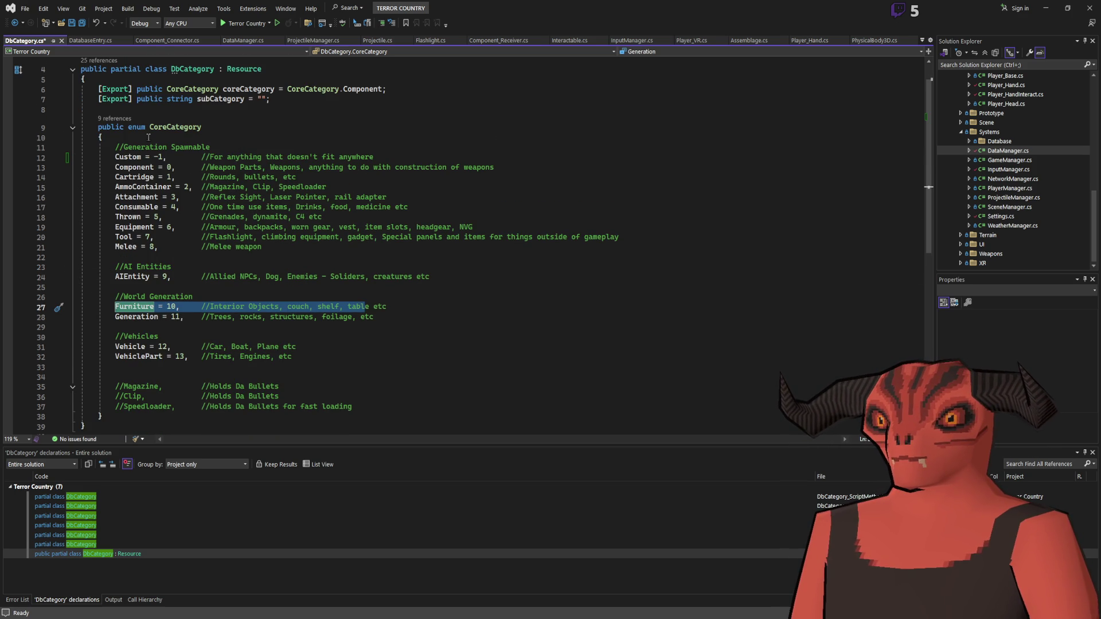
left_click(115, 277)
key("shift+End")
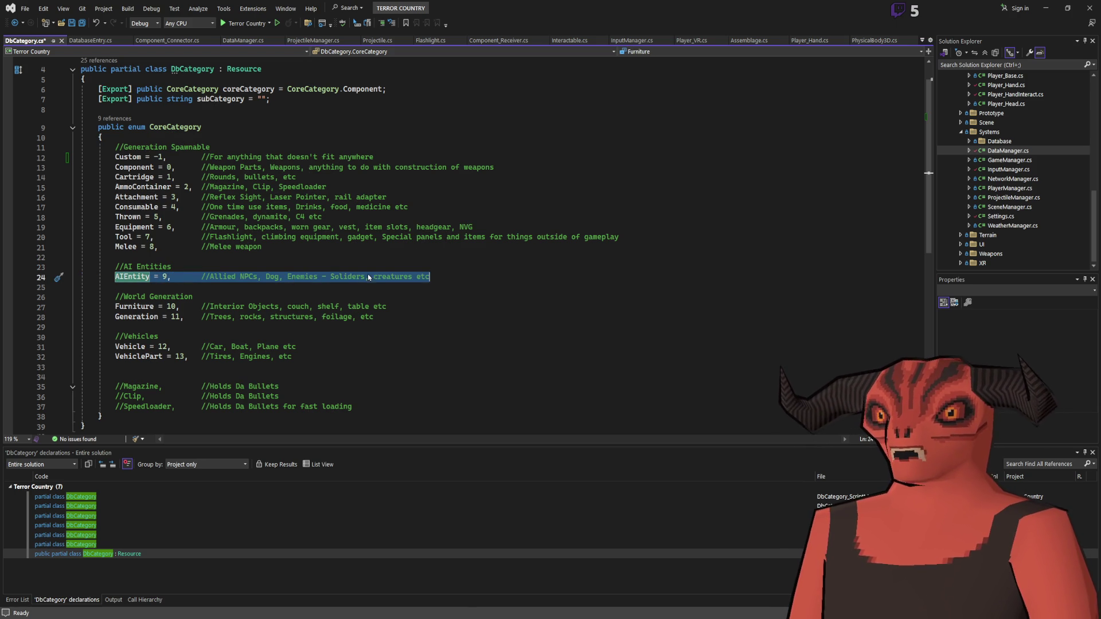
scroll(324, 269, "down", 1)
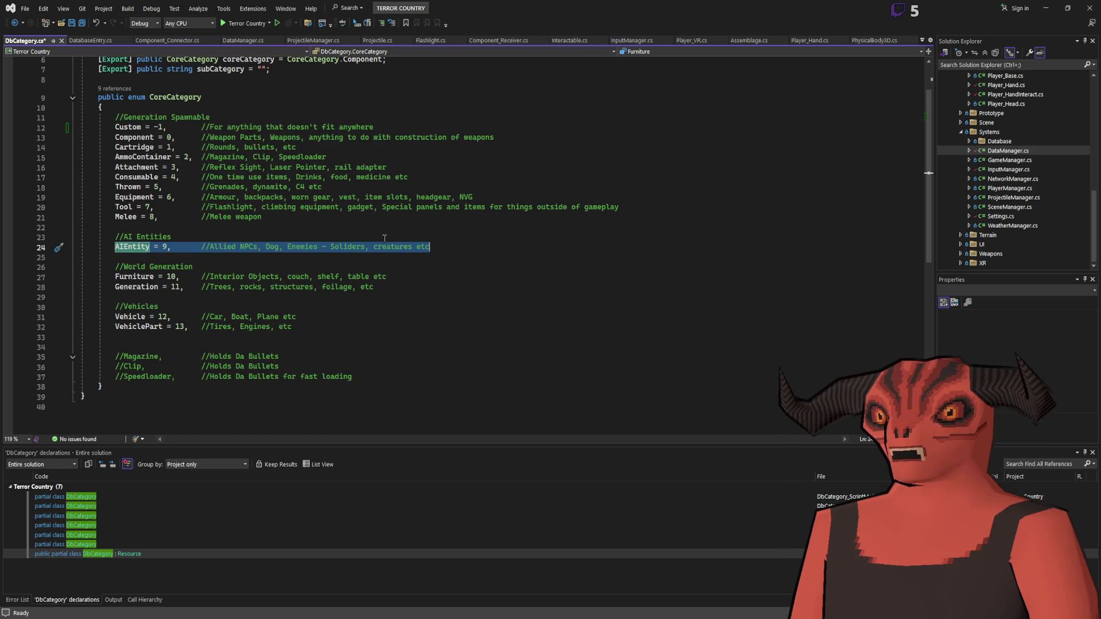
scroll(384, 238, "up", 2)
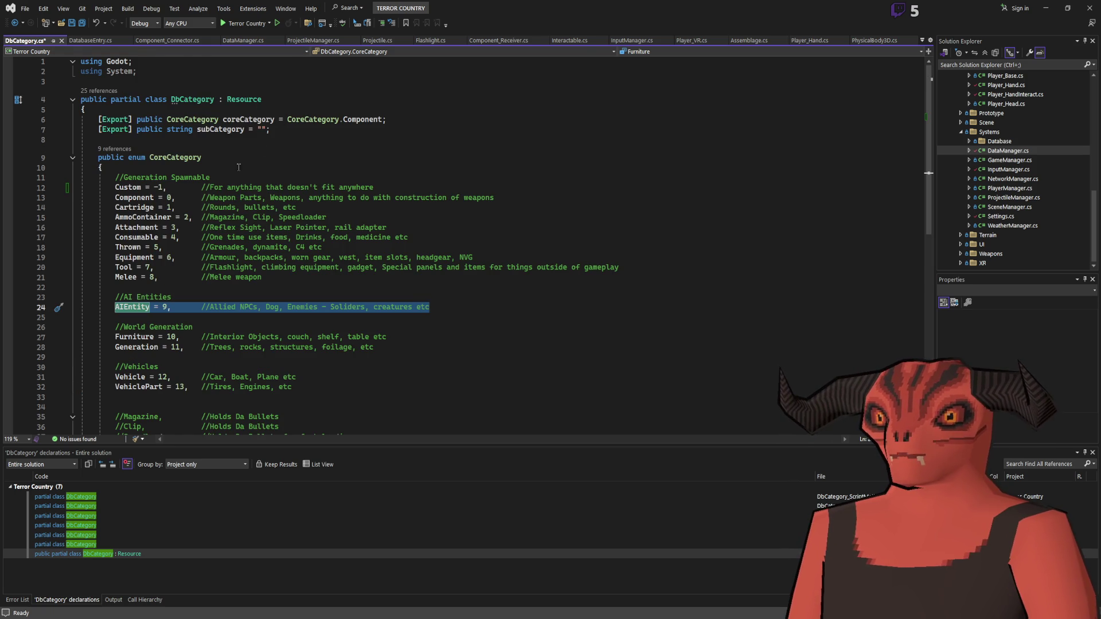
scroll(250, 151, "down", 4)
left_click_drag(113, 218, 444, 240)
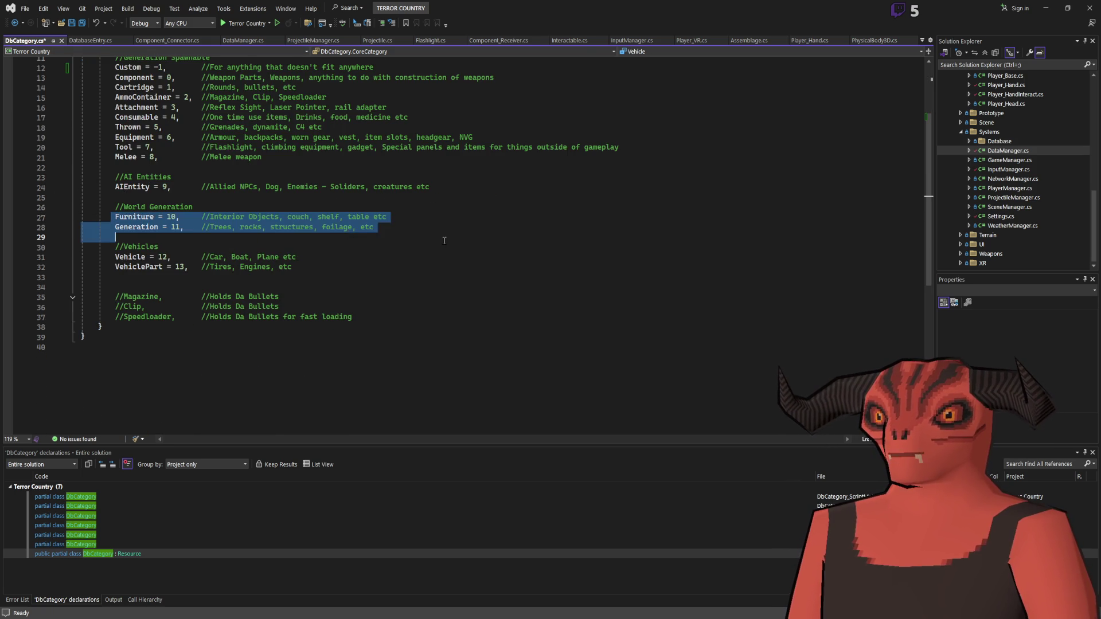
left_click(444, 240)
key("Up")
key("Up")
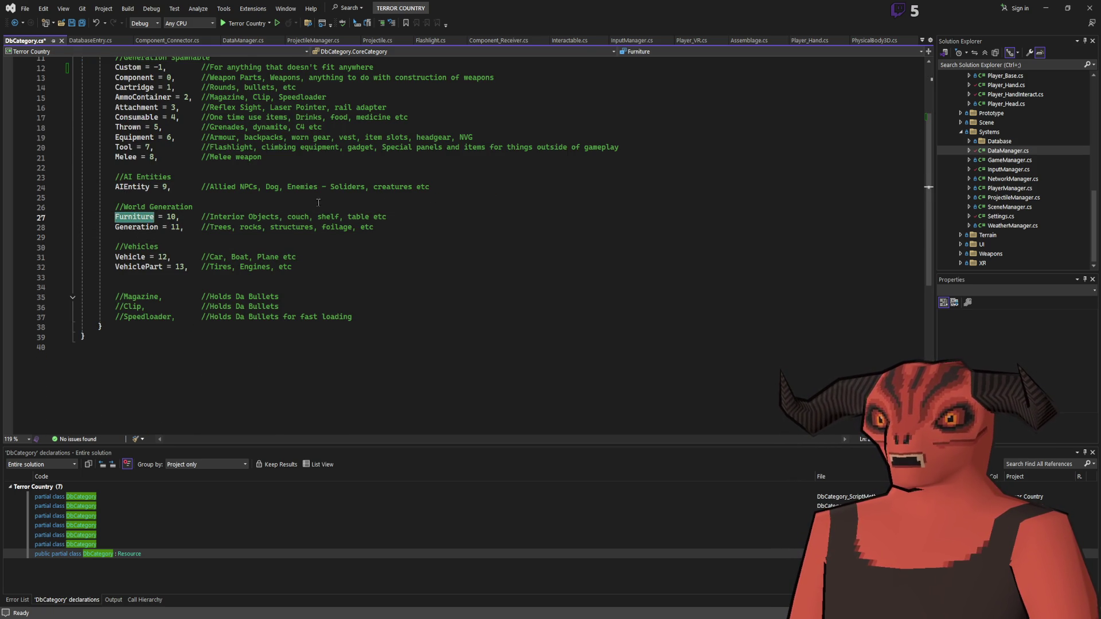
left_click_drag(396, 216, 115, 218)
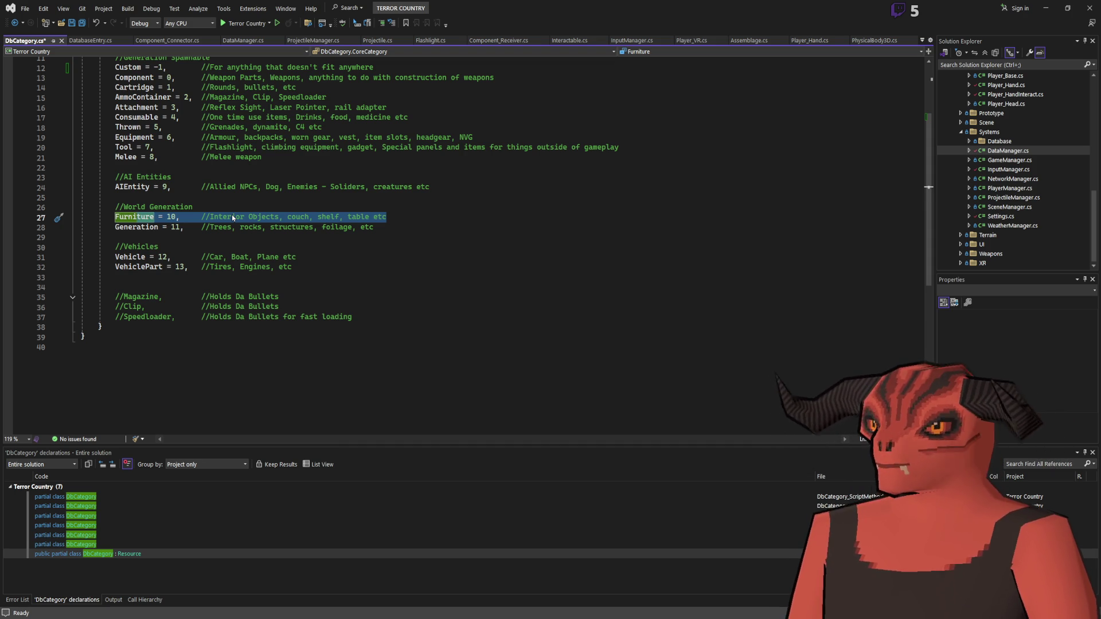
left_click_drag(115, 227, 397, 228)
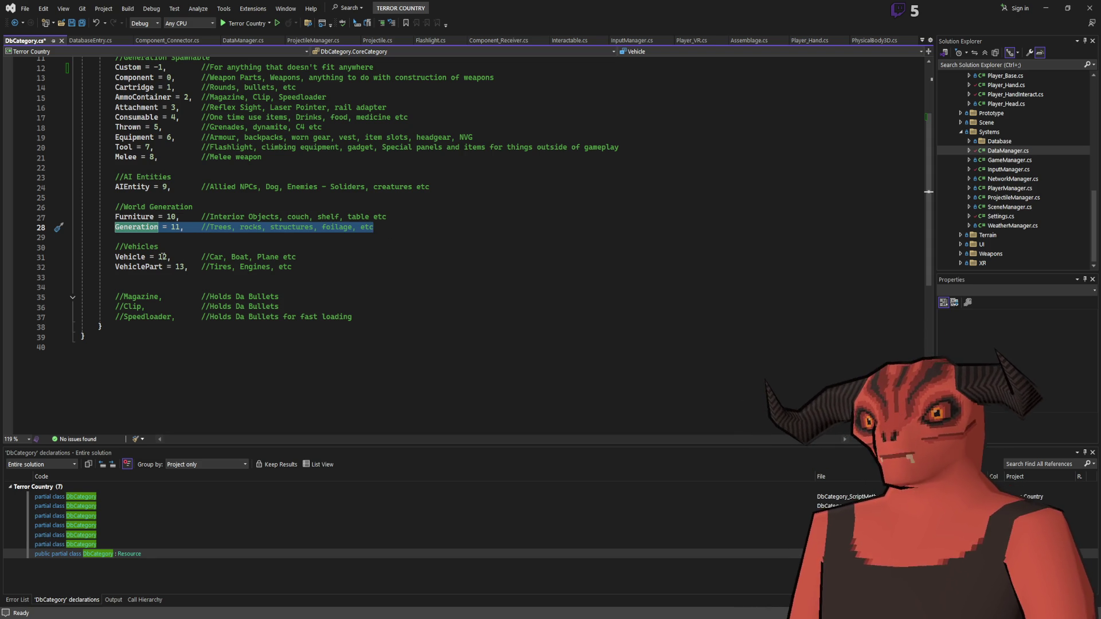
left_click_drag(116, 257, 350, 266)
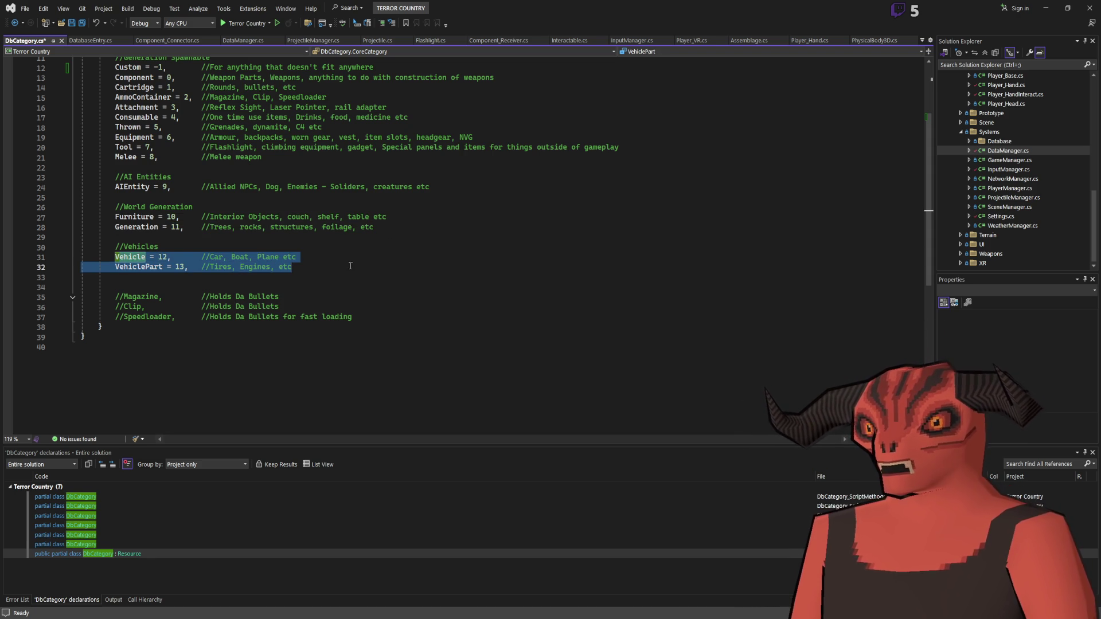
left_click(350, 266)
left_click_drag(124, 296, 459, 308)
left_click_drag(353, 317, 420, 274)
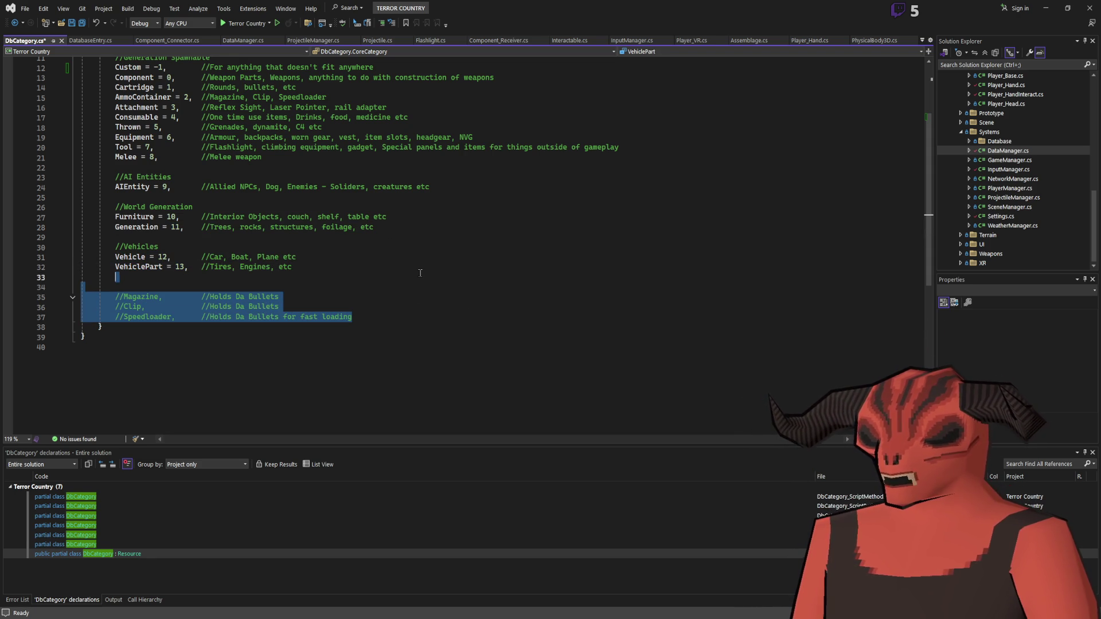
Step: Delete the commented-out Magazine, Clip and Speedloader lines and save DbCategory.cs
key("Delete")
key("BackSpace")
key("BackSpace")
scroll(153, 172, "up", 2)
left_click(154, 156)
double_click(154, 156)
key("ctrl+s")
left_click(402, 167)
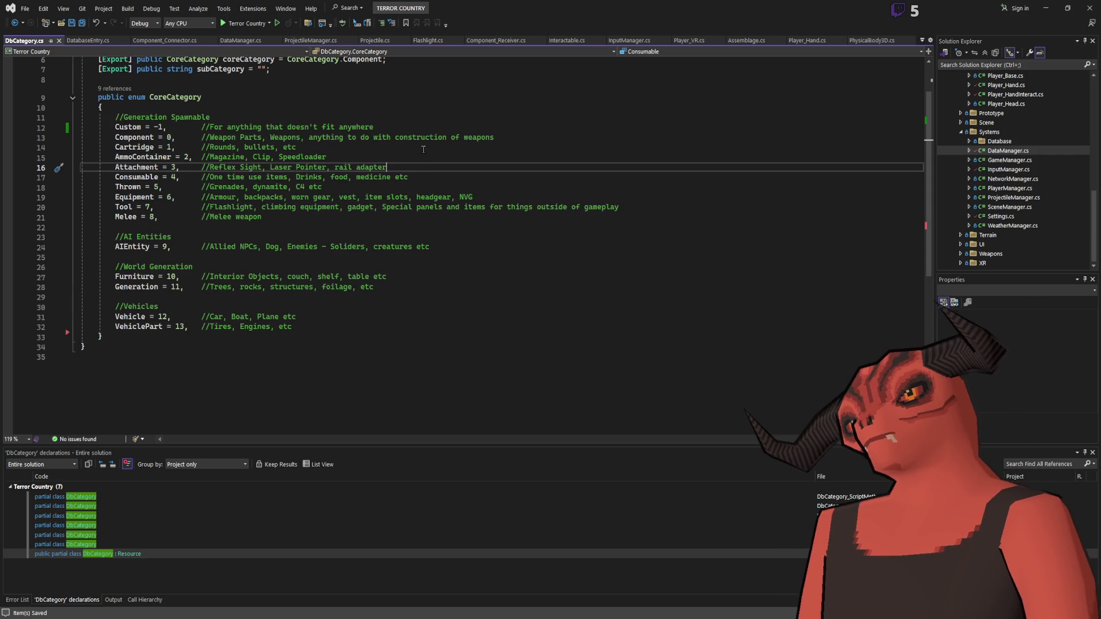
scroll(137, 150, "up", 1)
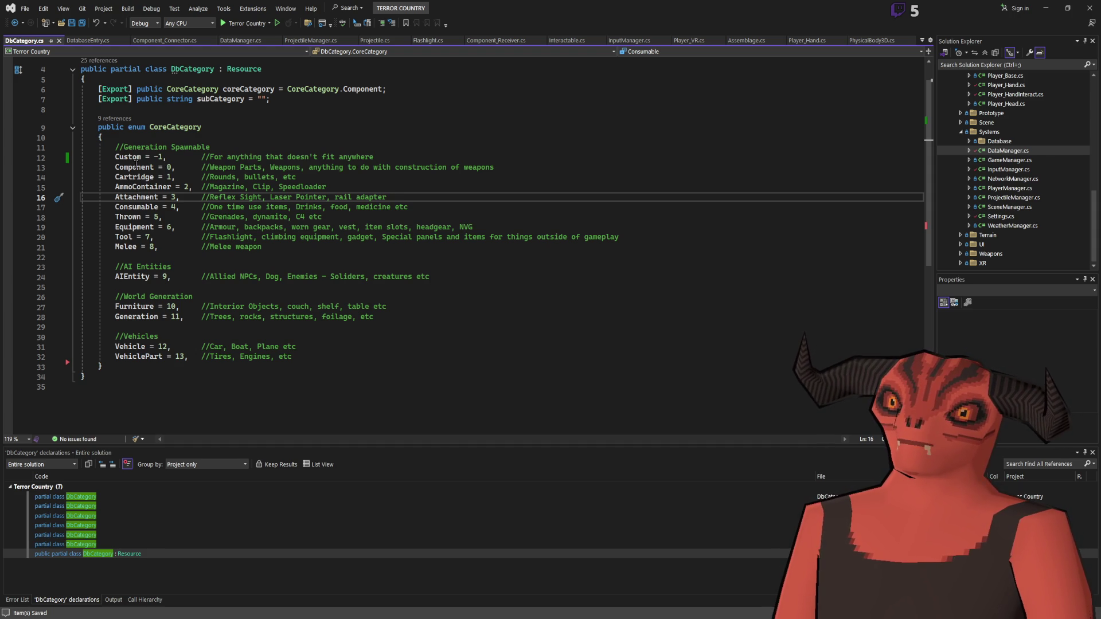
mouse_move(115, 147)
left_mouse_down()
mouse_move(190, 347)
mouse_move(298, 357)
left_mouse_up()
left_click(363, 347)
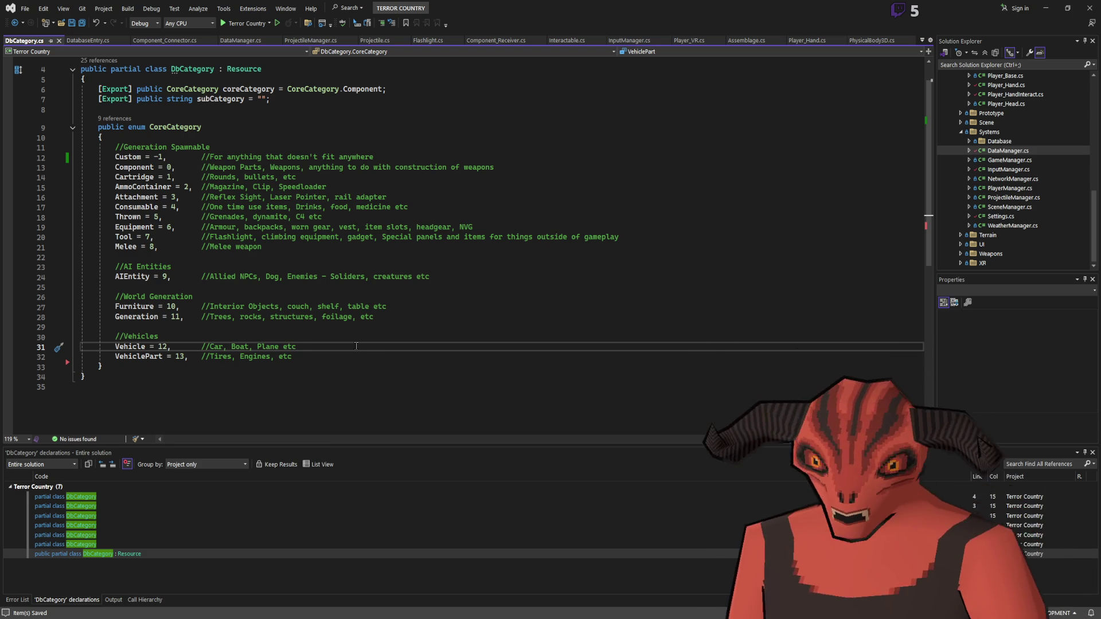
Step: Cross-check the Godot stock entry against the DatabaseEntry and DbCategory code
key("alt+Tab")
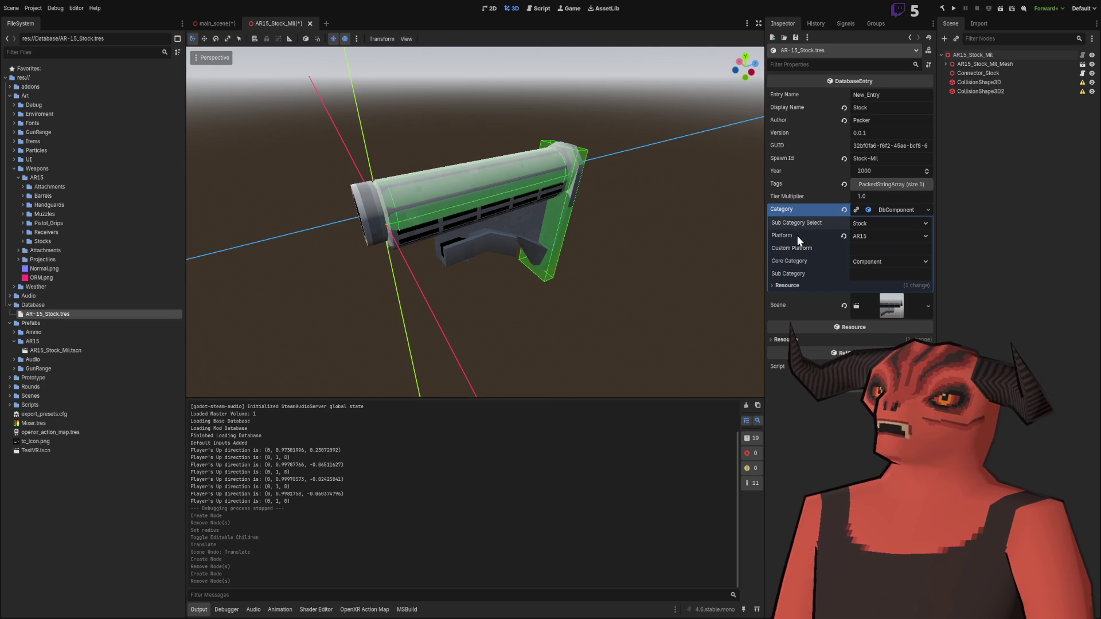
key("alt+Tab")
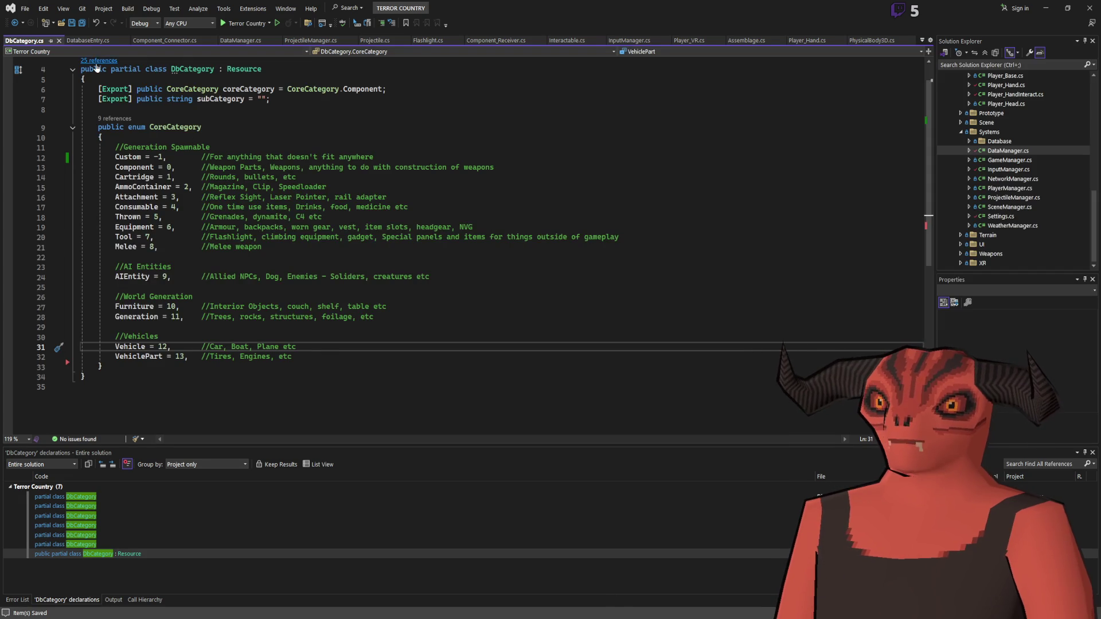
left_click(87, 40)
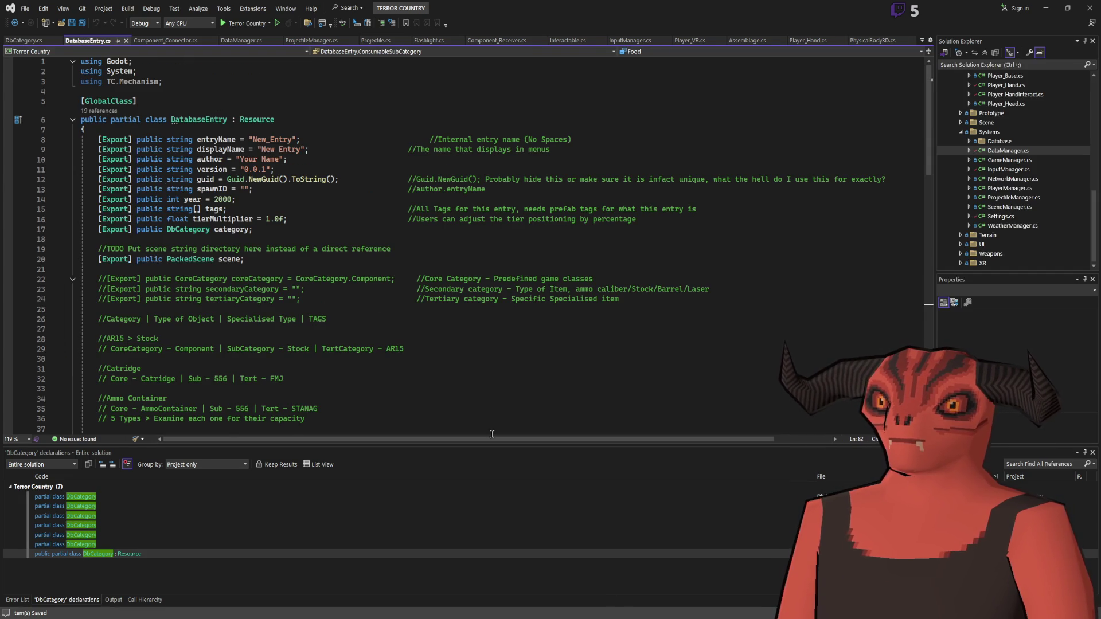
key("alt+Tab")
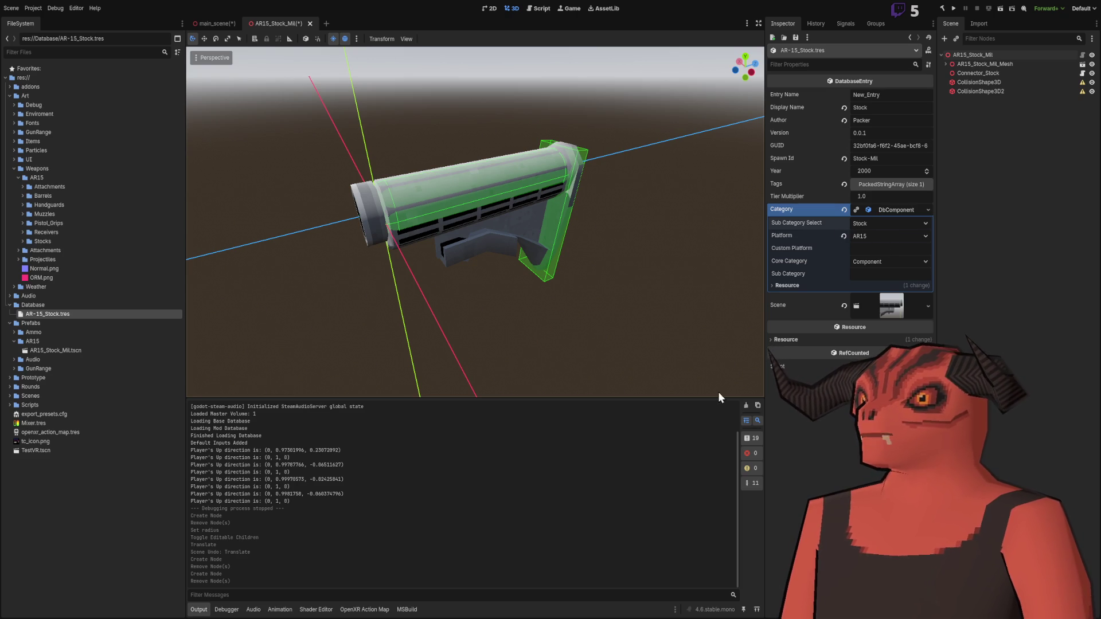
key("alt+Tab")
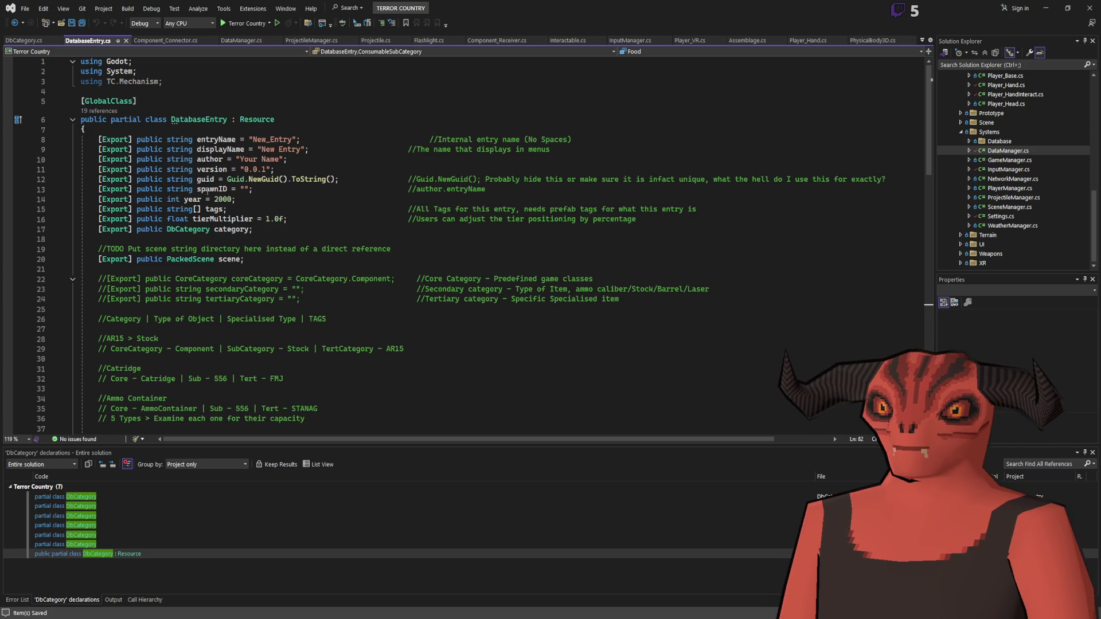
key("ctrl+Tab")
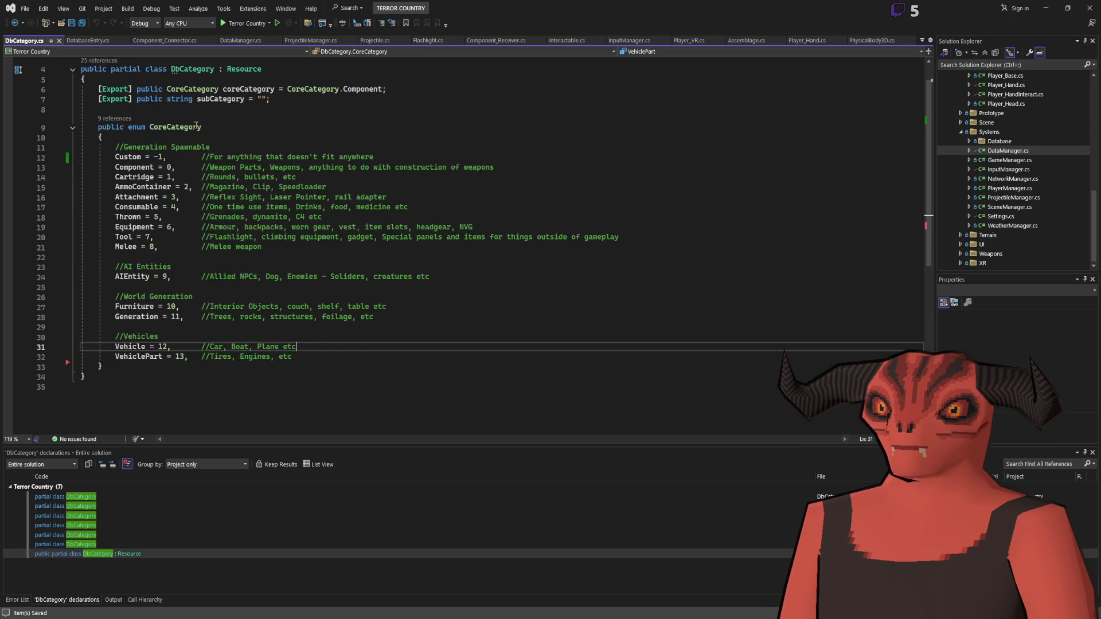
scroll(144, 133, "up", 2)
key("ctrl+Tab")
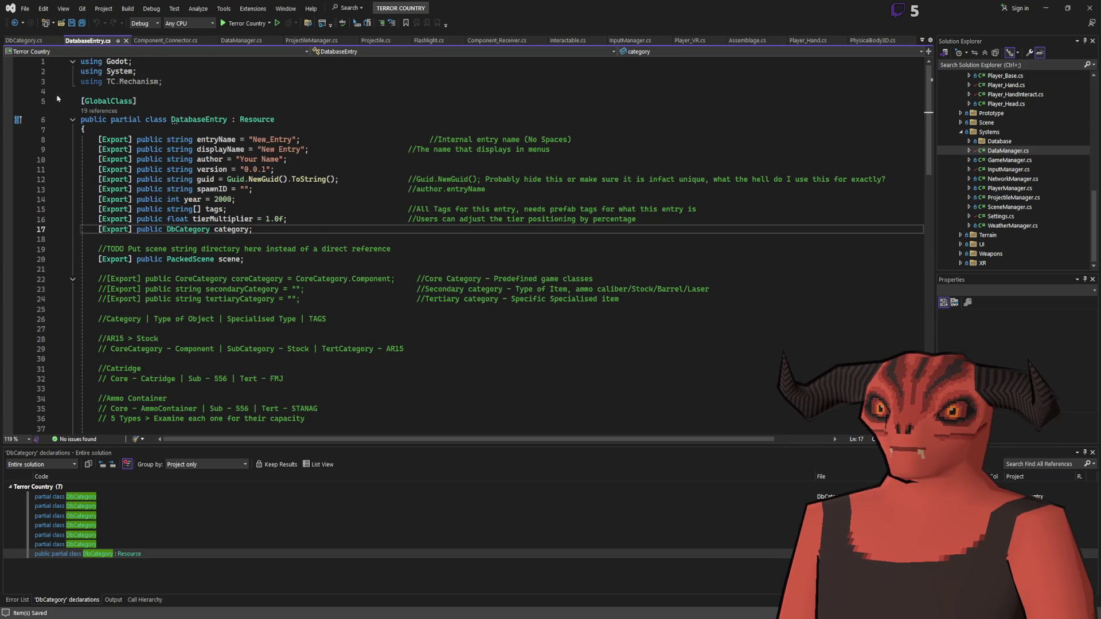
Step: Go to DbCategory's definition from the category field and find all its references
left_click(11, 42)
left_click(86, 40)
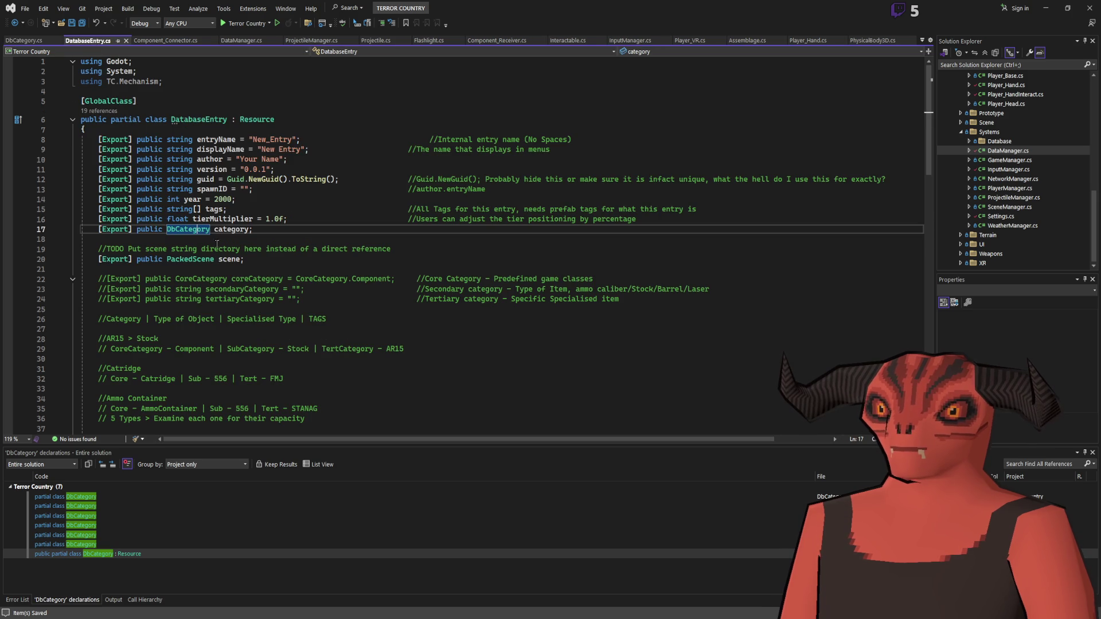
left_click(23, 41)
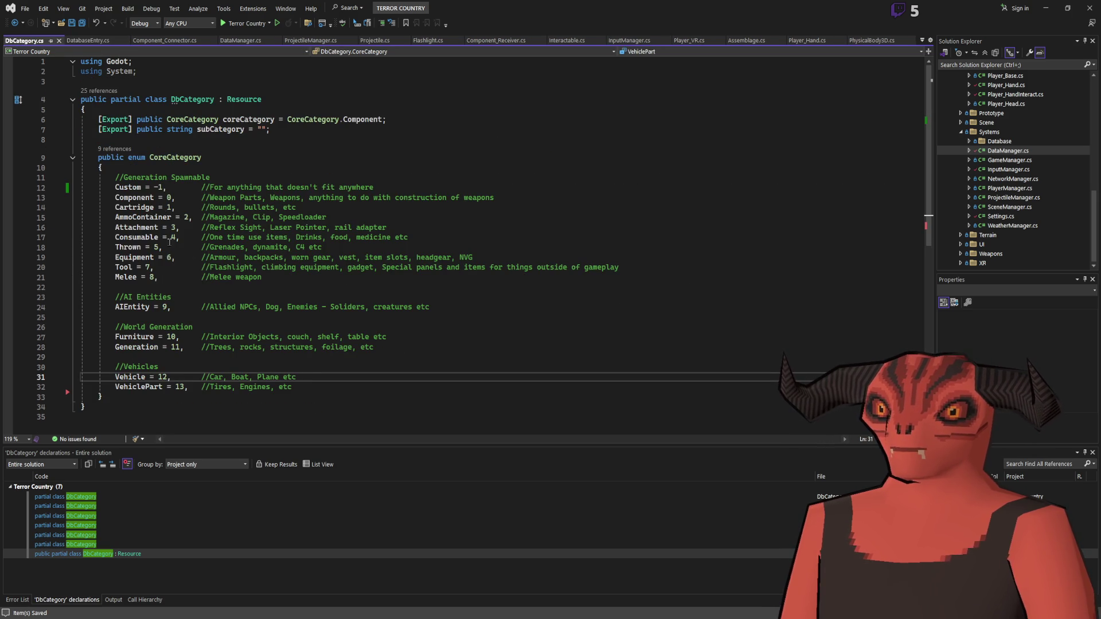
key("ctrl+Tab")
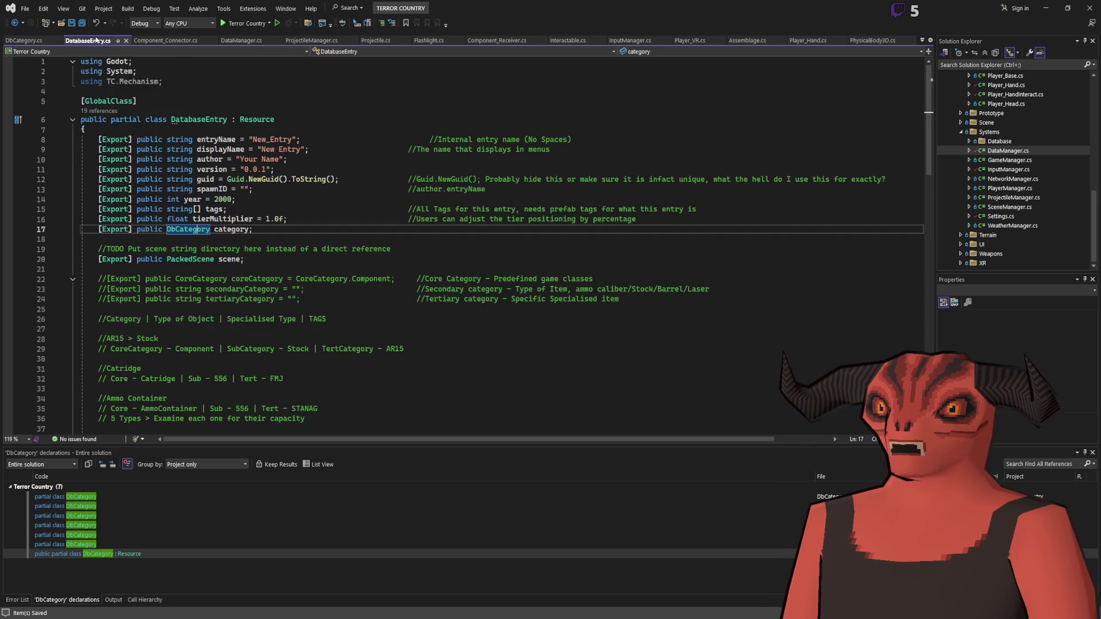
left_click(200, 229, "ctrl")
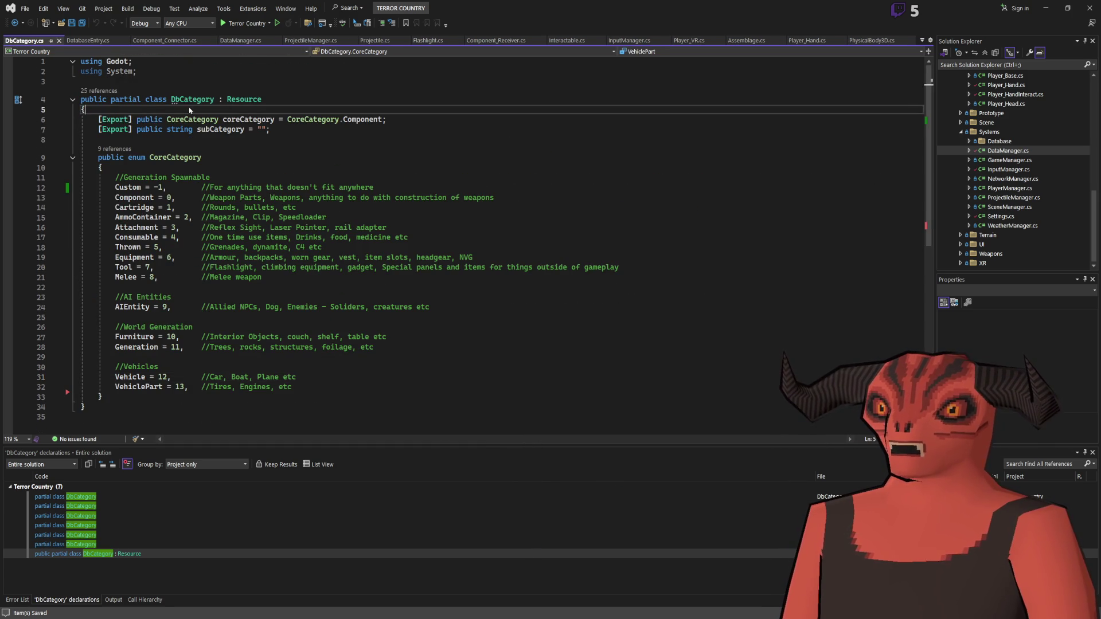
key("shift+F12")
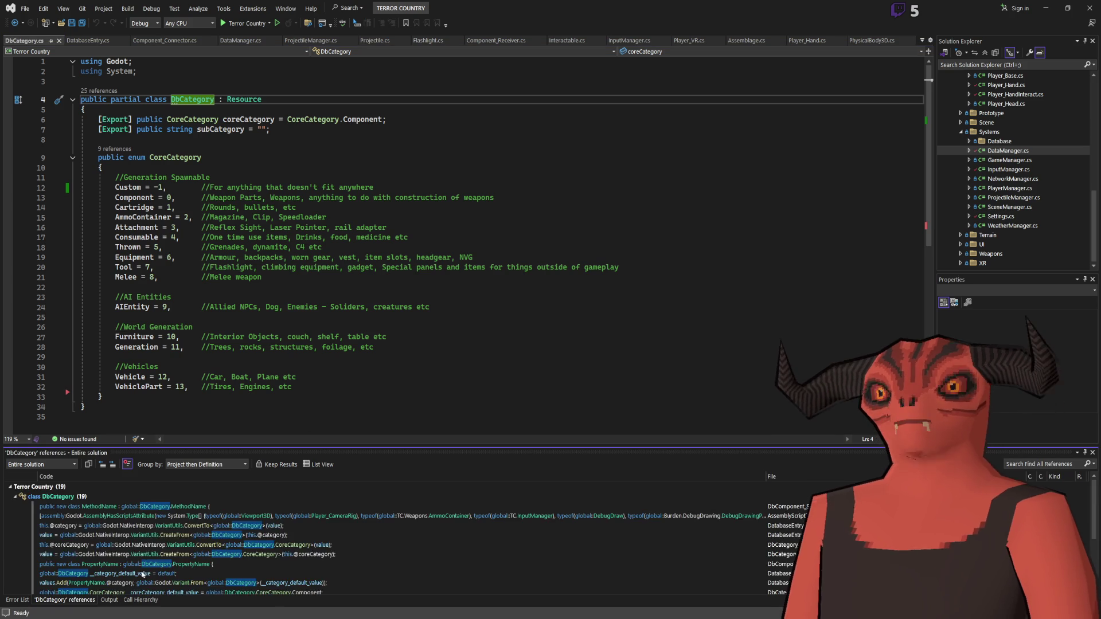
Step: Open the DbComponent : DbCategory result and keep DbComponent.cs as a permanent tab
double_click(86, 590)
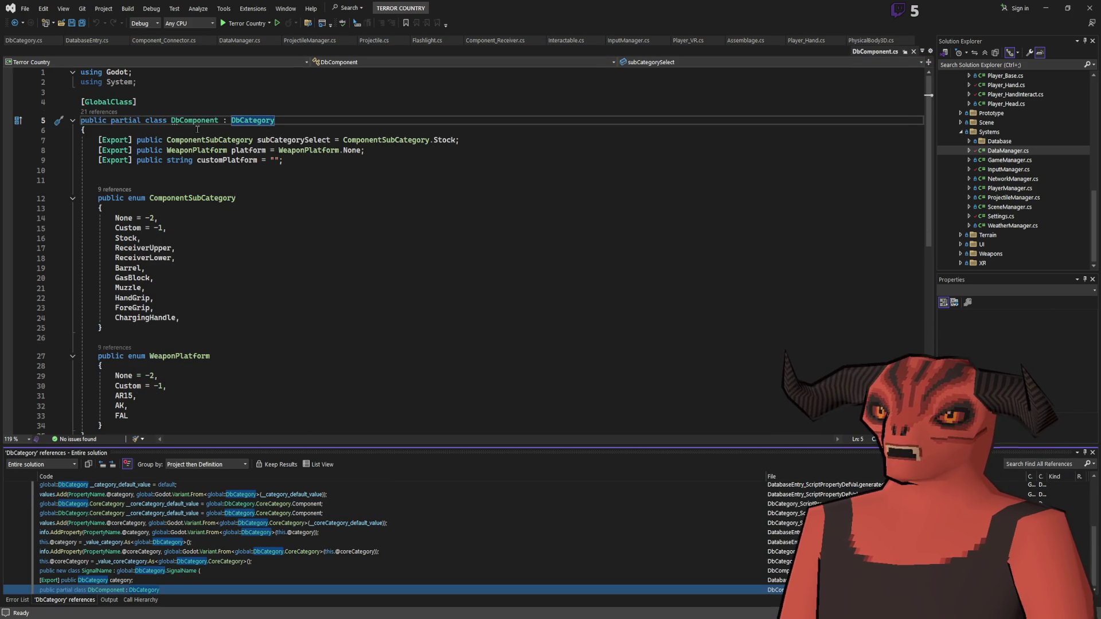
left_click(86, 130)
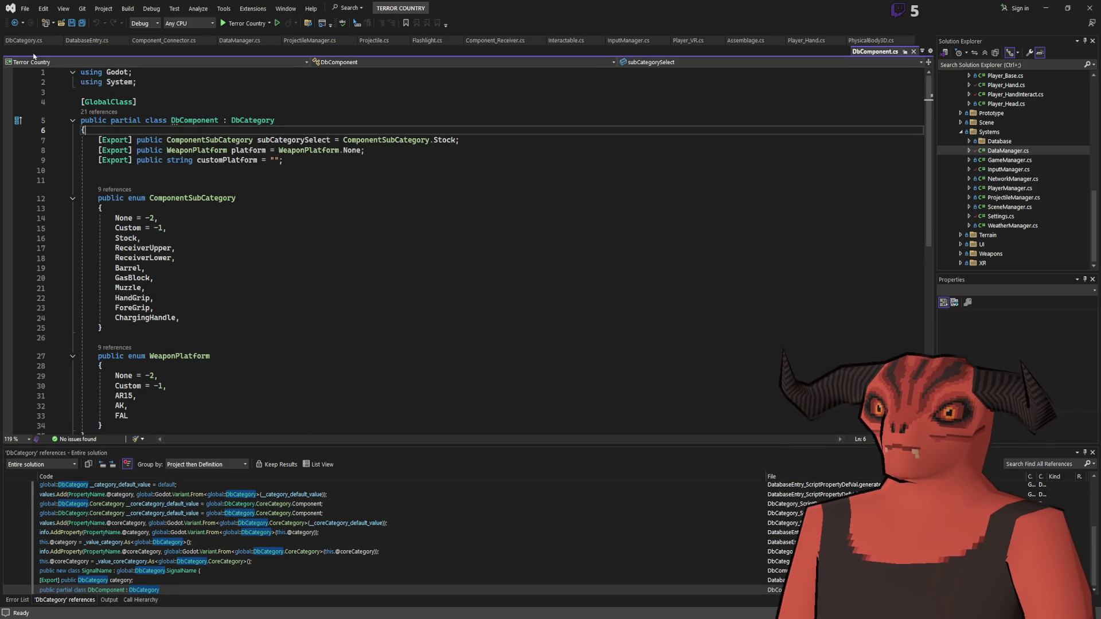
left_click(904, 51)
left_click(80, 41)
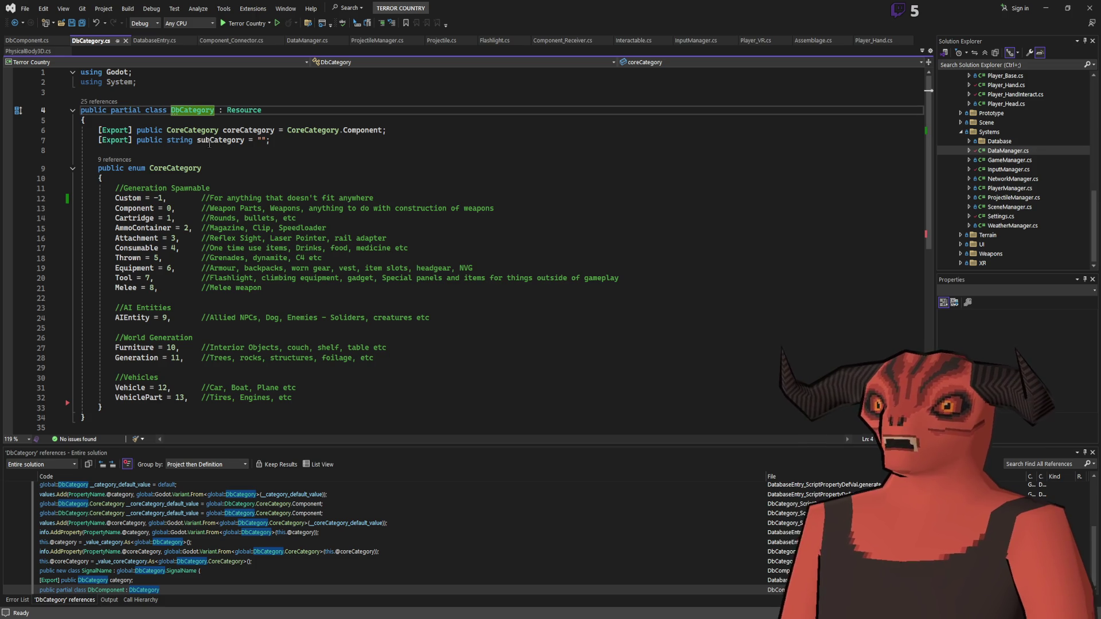
left_click(154, 41)
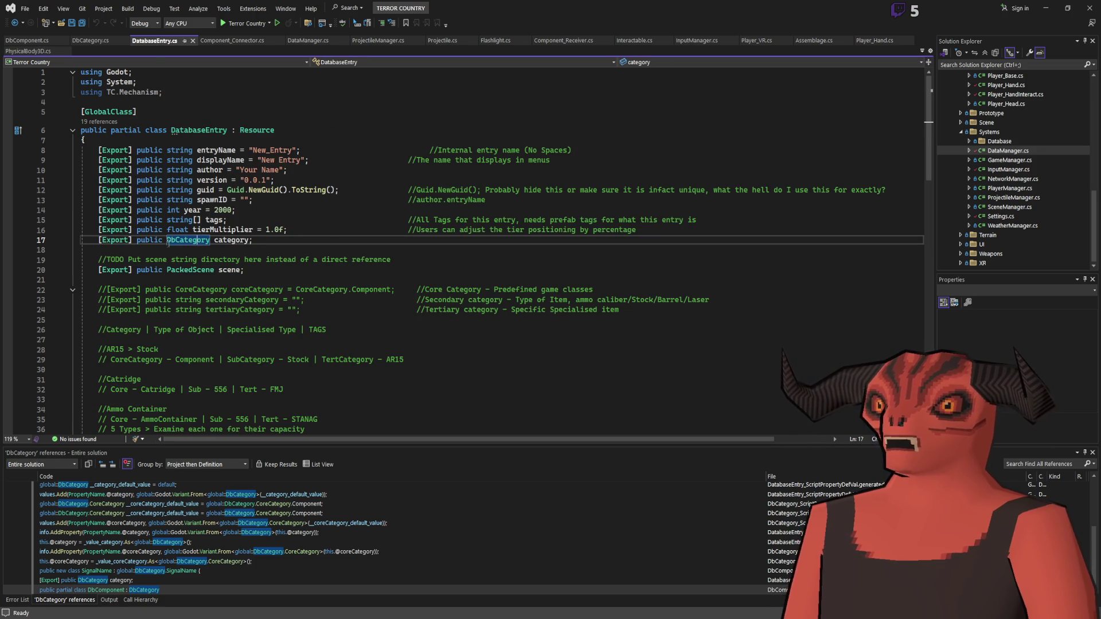
Step: Review the category field, CoreCategory values and subCategory field, then return to DbComponent.cs
left_click(131, 240)
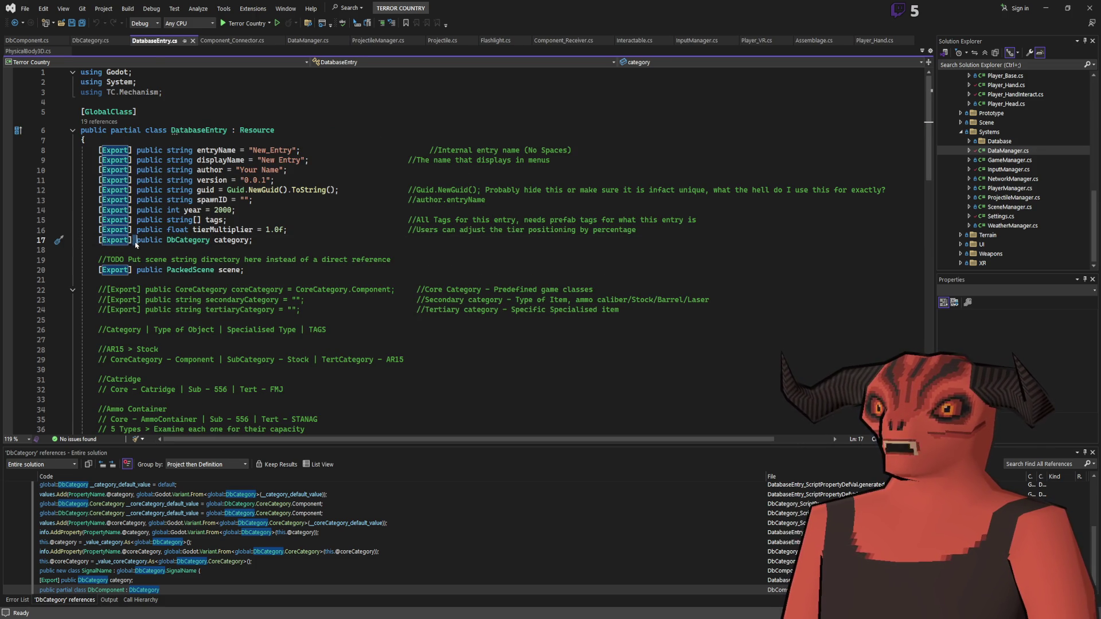
left_click_drag(133, 240, 336, 242)
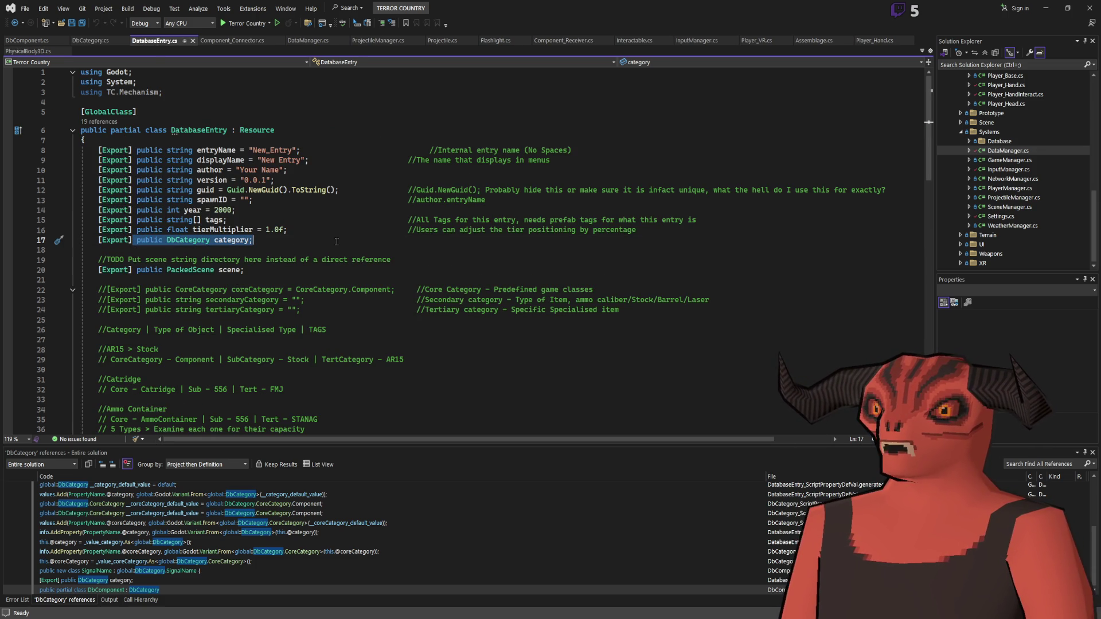
left_click(262, 243)
left_click(84, 41)
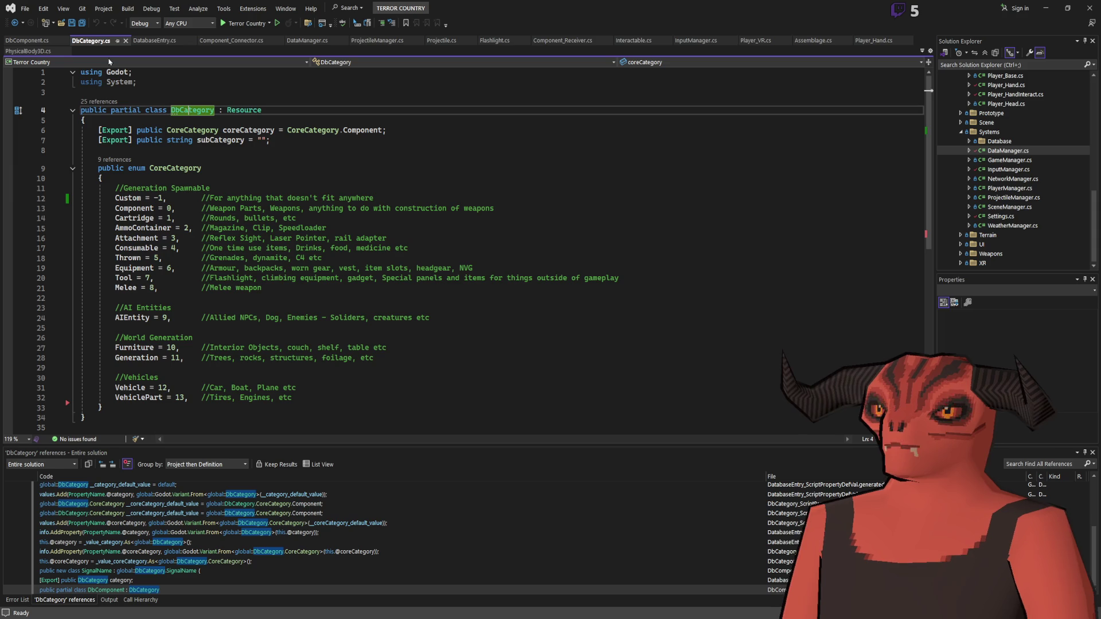
mouse_move(228, 110)
left_mouse_down()
mouse_move(257, 138)
mouse_move(257, 444)
left_mouse_up()
left_click(100, 179)
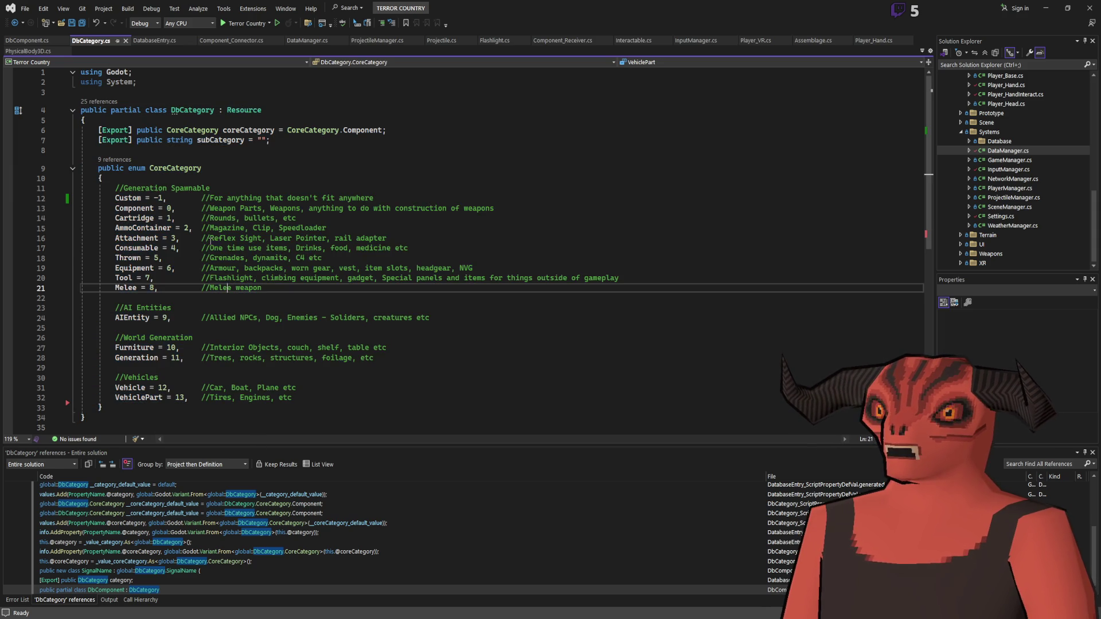
left_click_drag(401, 405, 115, 208)
left_click(101, 179)
left_click(214, 144)
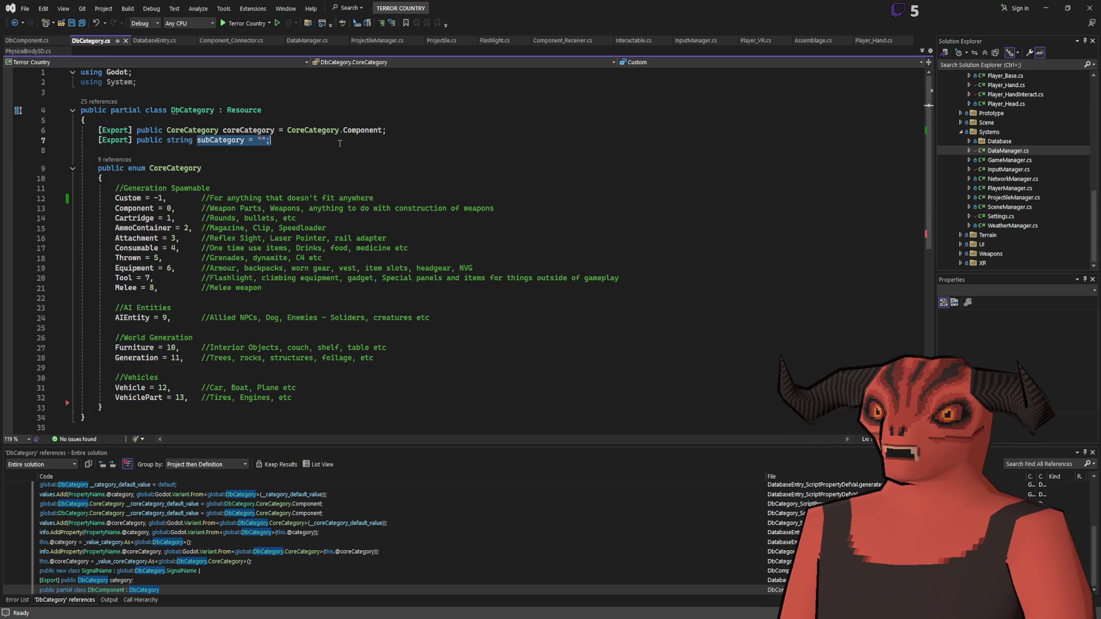
left_click(27, 42)
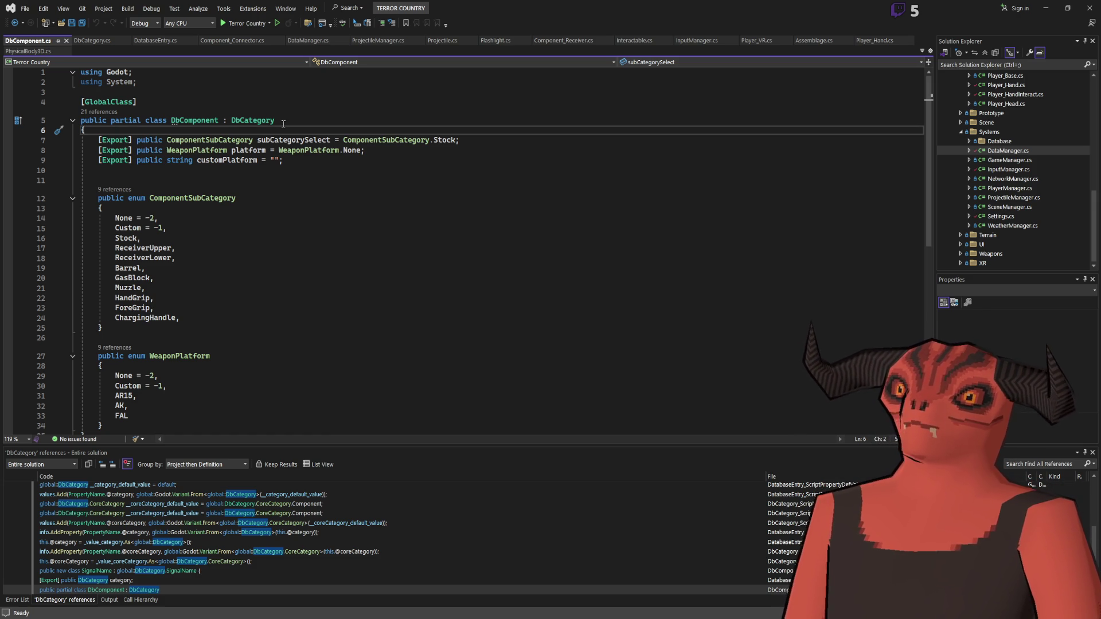
Step: Review the DbComponent class, its DbCategory base, and the ComponentSubCategory and WeaponPlatform enums
left_click(219, 120)
double_click(219, 120)
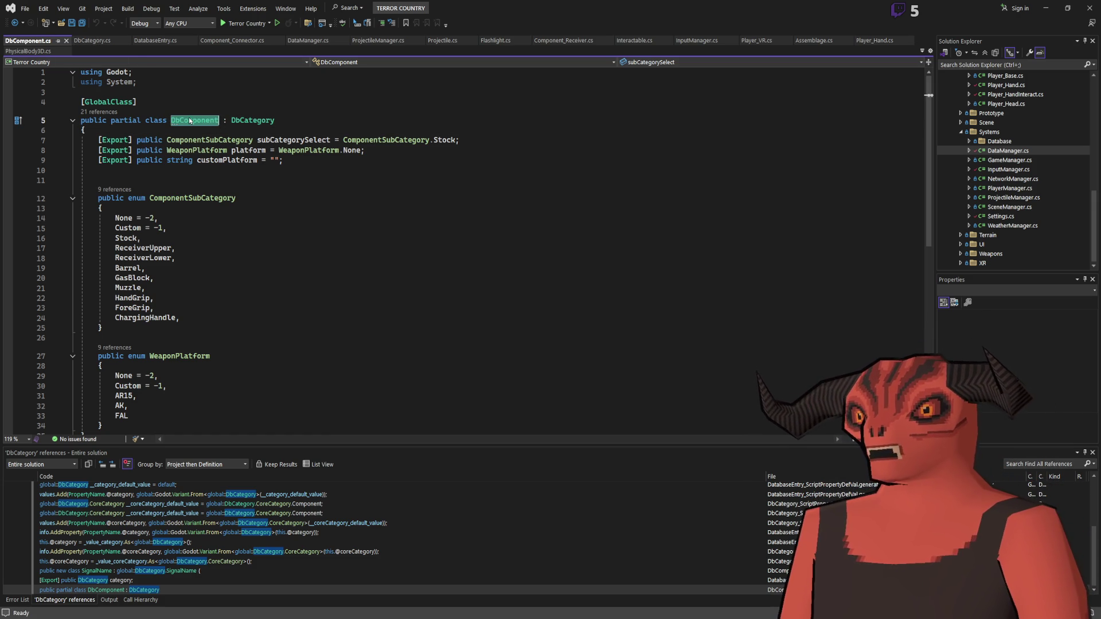
left_click(315, 124)
scroll(98, 156, "down", 2)
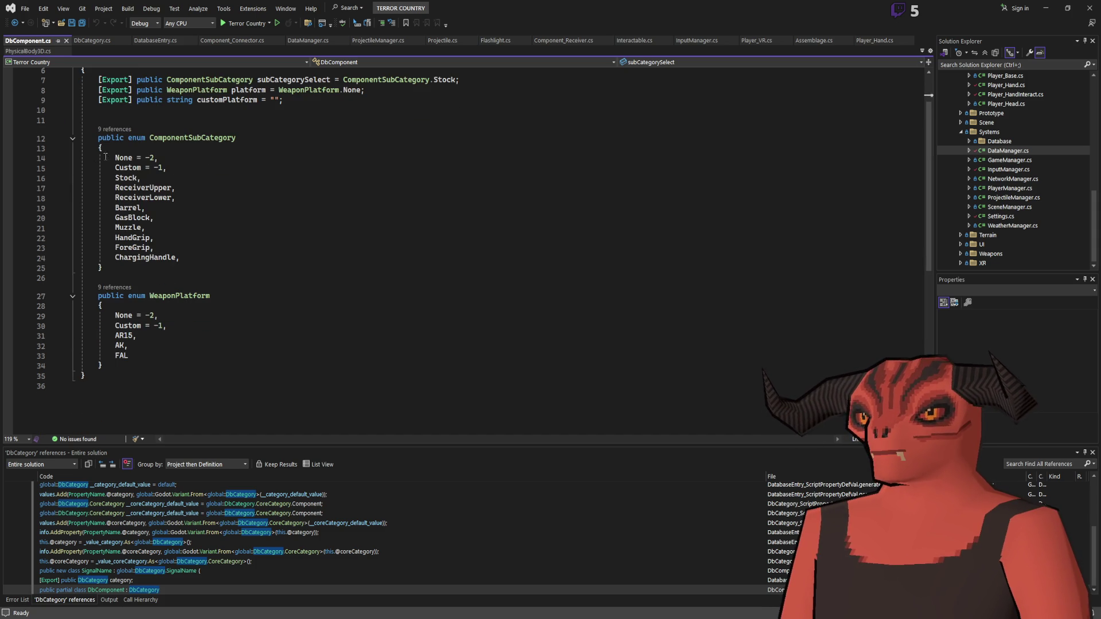
mouse_move(114, 157)
left_mouse_down()
mouse_move(155, 248)
mouse_move(178, 258)
left_mouse_up()
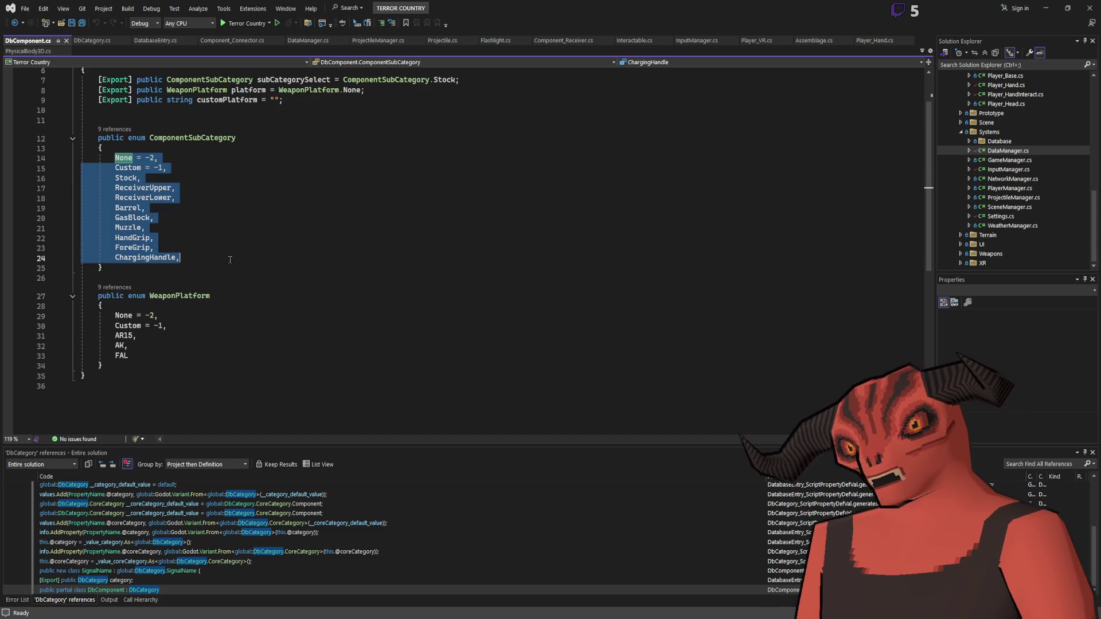
left_click(188, 316)
mouse_move(117, 316)
left_mouse_down()
mouse_move(129, 356)
mouse_move(124, 335)
left_mouse_up()
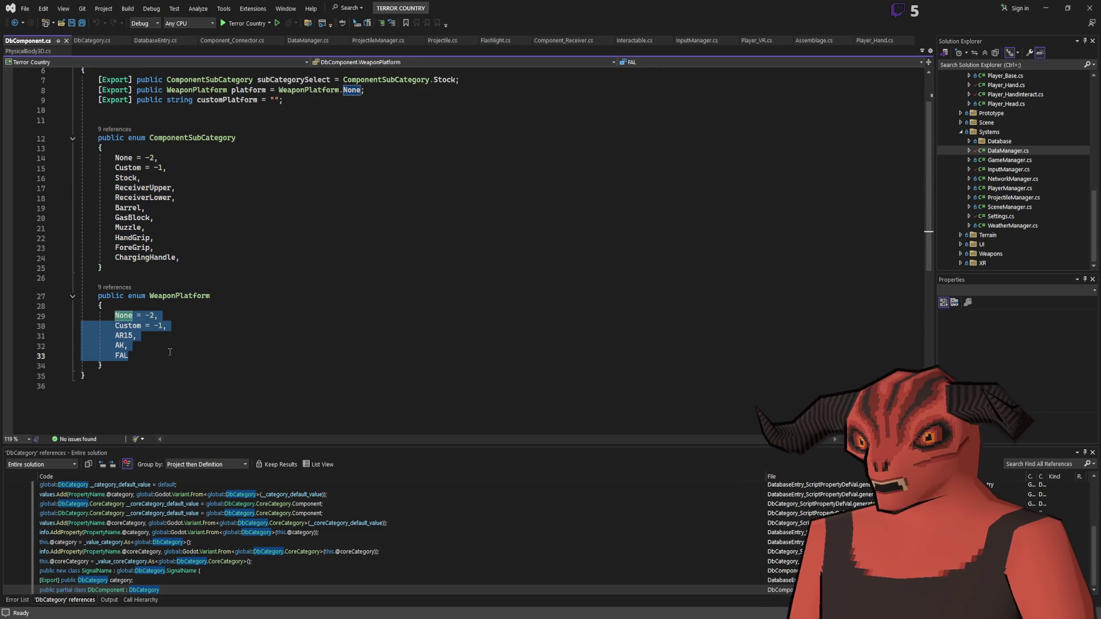
left_click(175, 345)
scroll(189, 308, "up", 2)
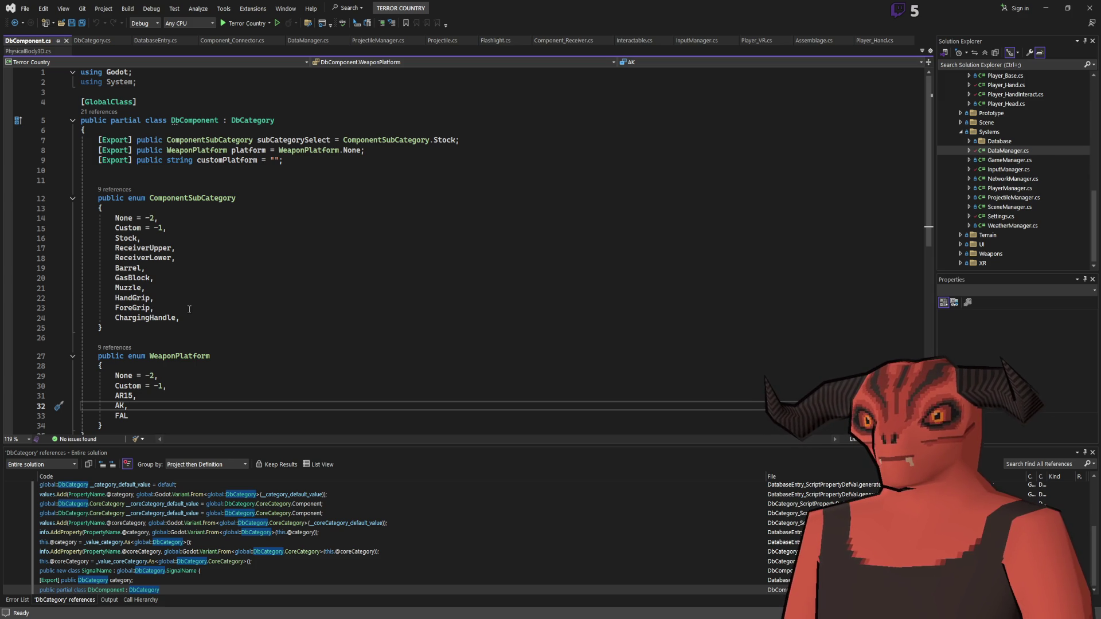
Step: Find all references to the customPlatform field with Shift+F12
left_click_drag(197, 161, 287, 162)
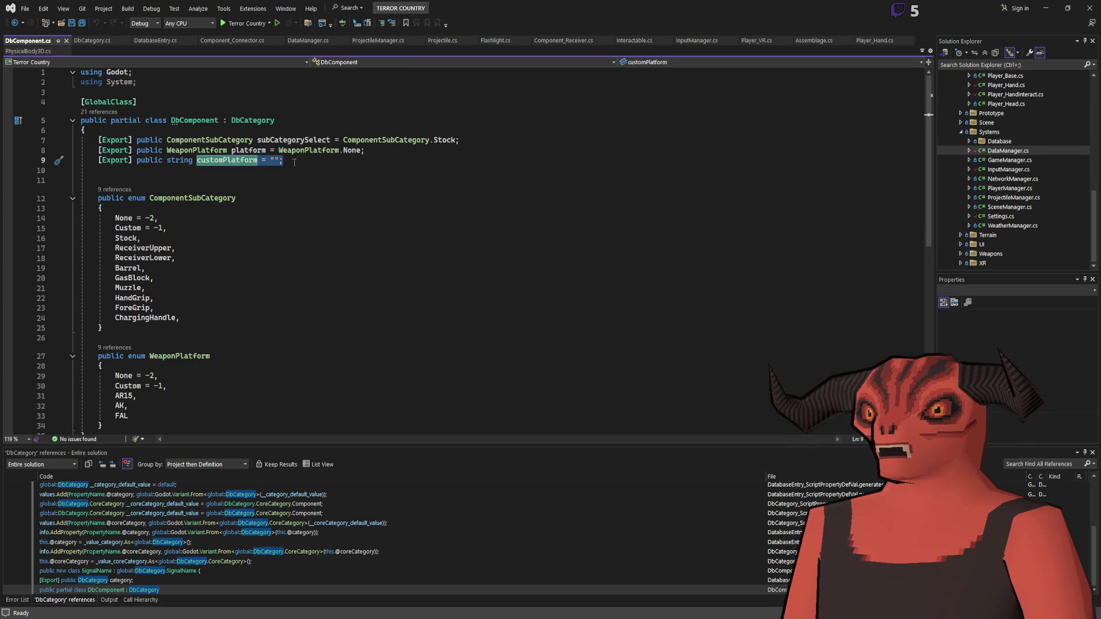
scroll(119, 247, "down", 4)
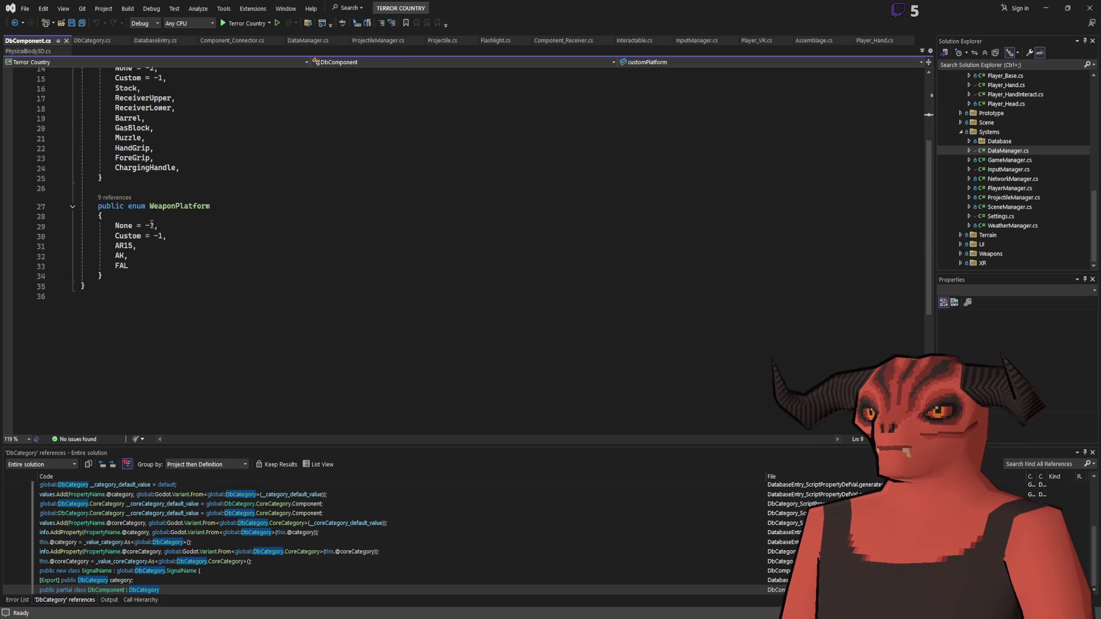
scroll(140, 201, "up", 4)
left_click(198, 160)
left_click(226, 160)
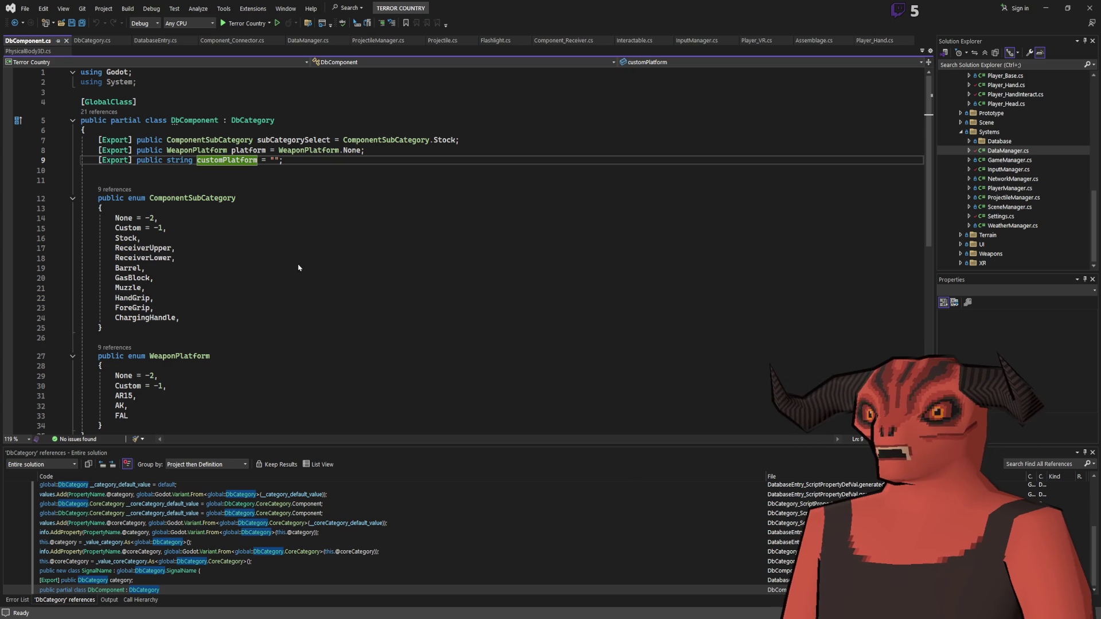
key("shift+F12")
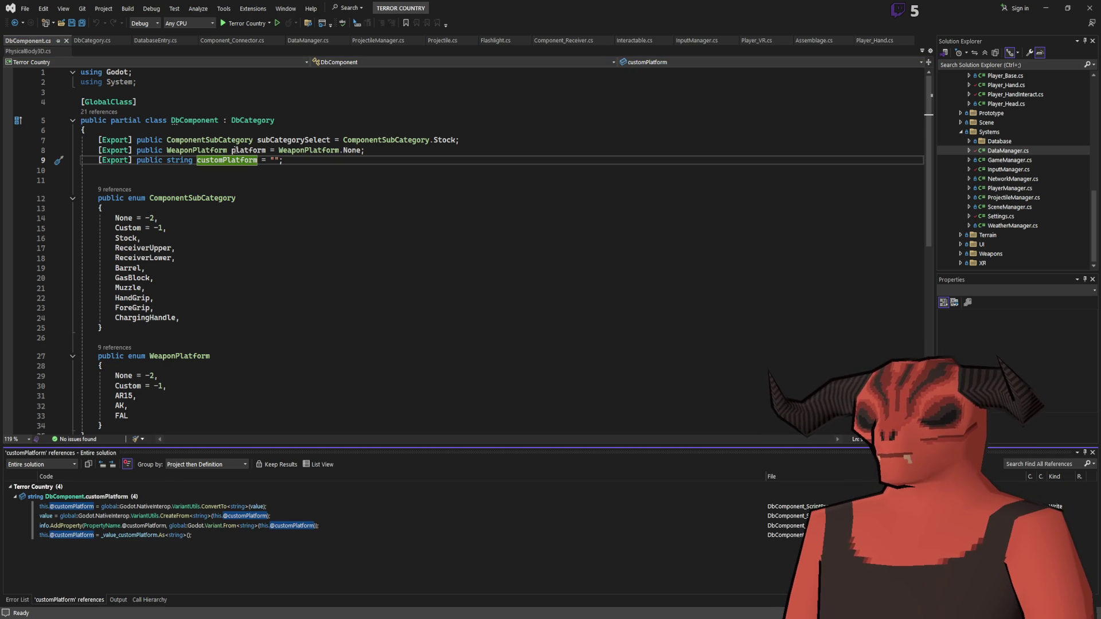
Step: Close the customPlatform reference results and review the three exported DbComponent fields
left_click(1092, 453)
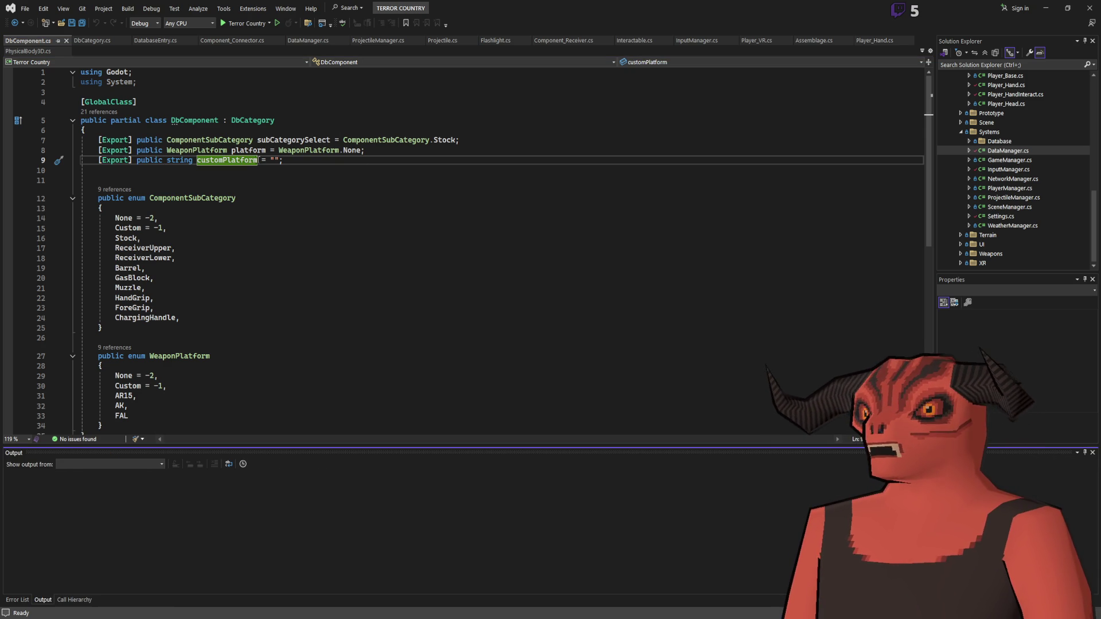
left_click(253, 150)
left_click_drag(99, 140, 99, 170)
key("Escape")
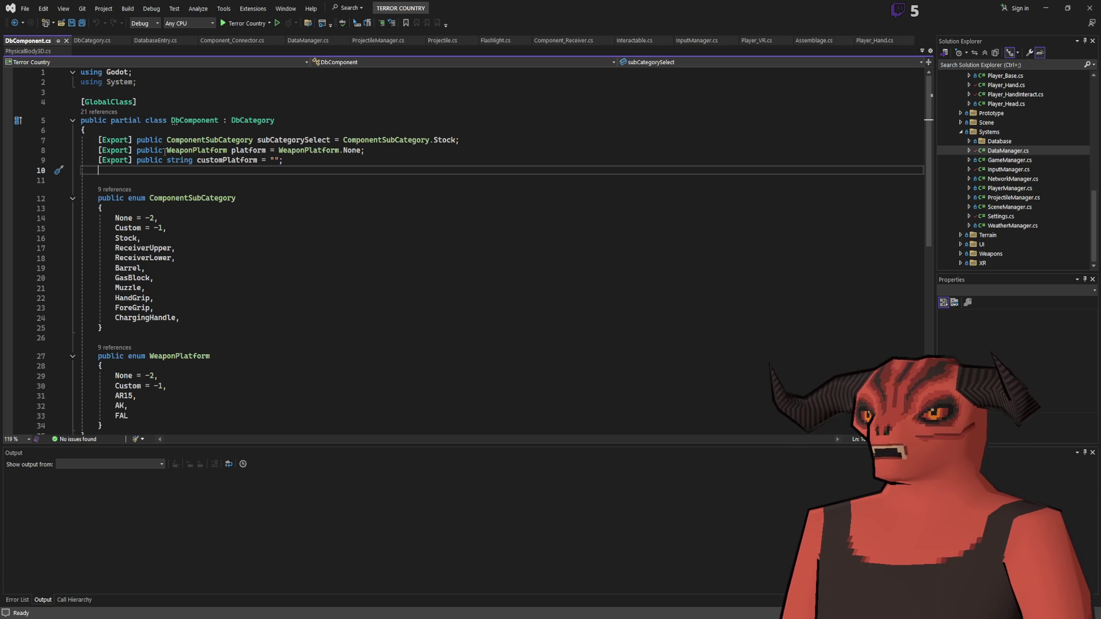
left_click_drag(197, 160, 259, 160)
left_click_drag(364, 150, 166, 150)
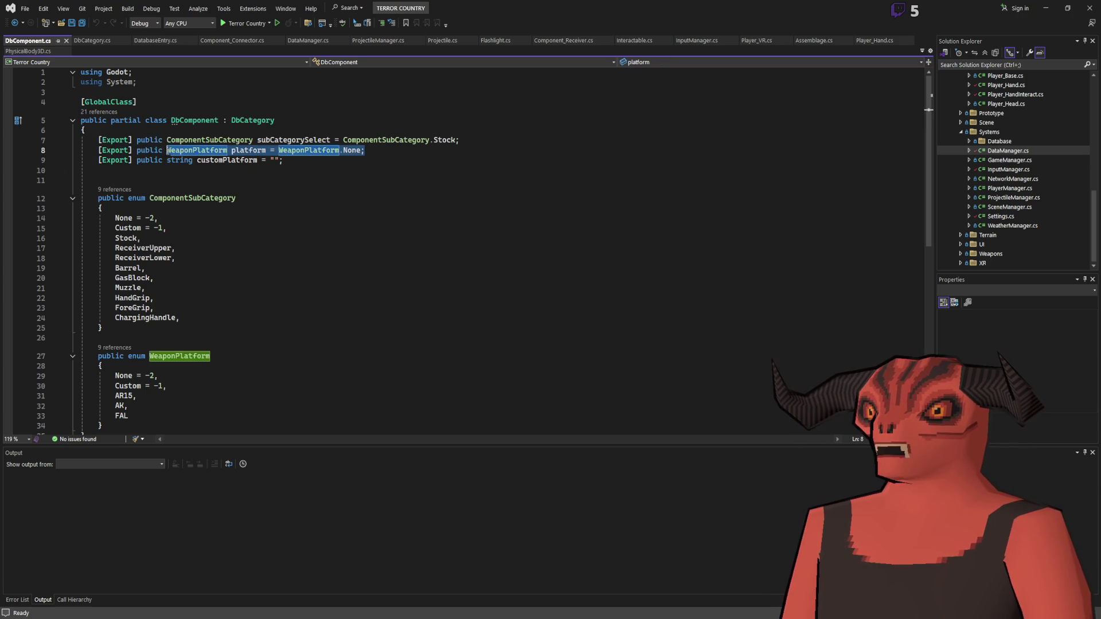
Step: Review the WeaponPlatform enum values AR15, AK and FAL
scroll(124, 276, "down", 4)
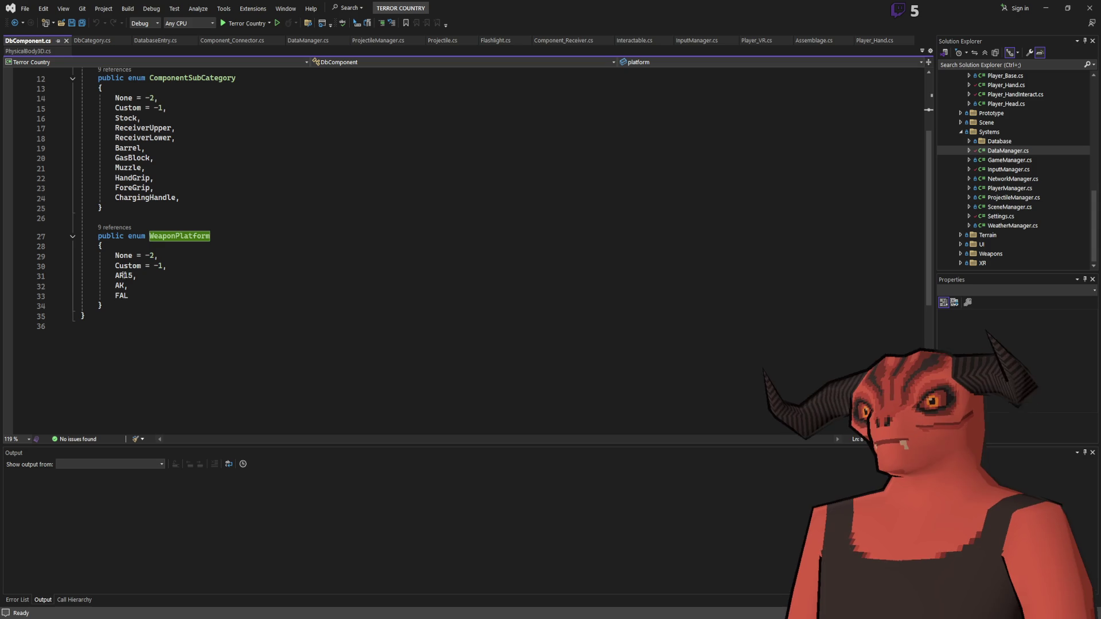
double_click(124, 275)
double_click(120, 285)
double_click(121, 295)
scroll(264, 168, "up", 4)
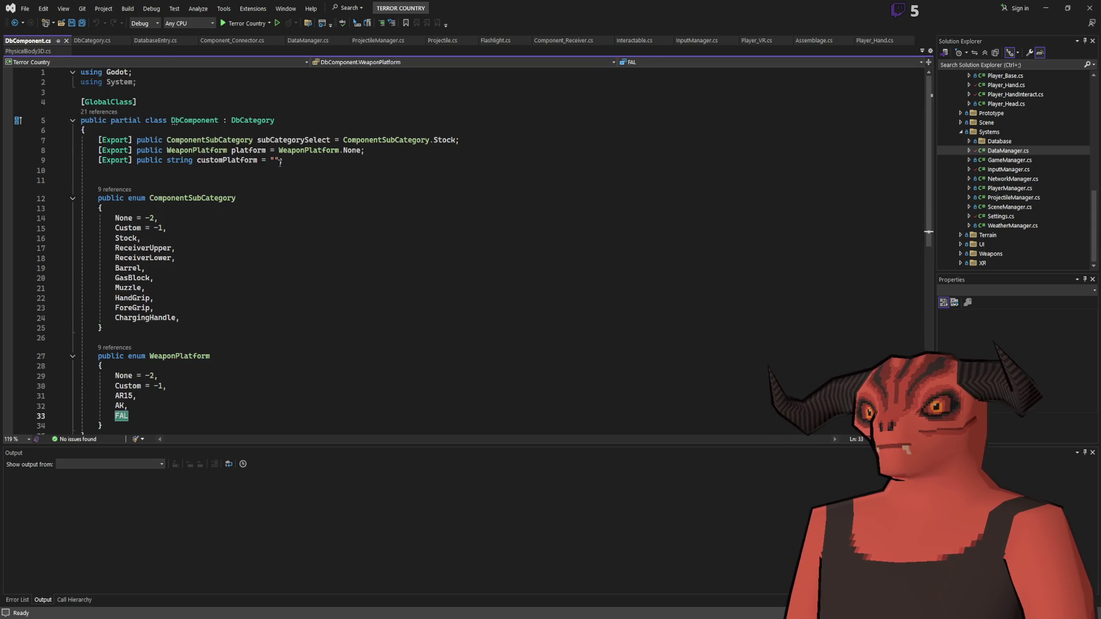
scroll(135, 365, "down", 3)
scroll(325, 196, "up", 3)
scroll(261, 315, "down", 1)
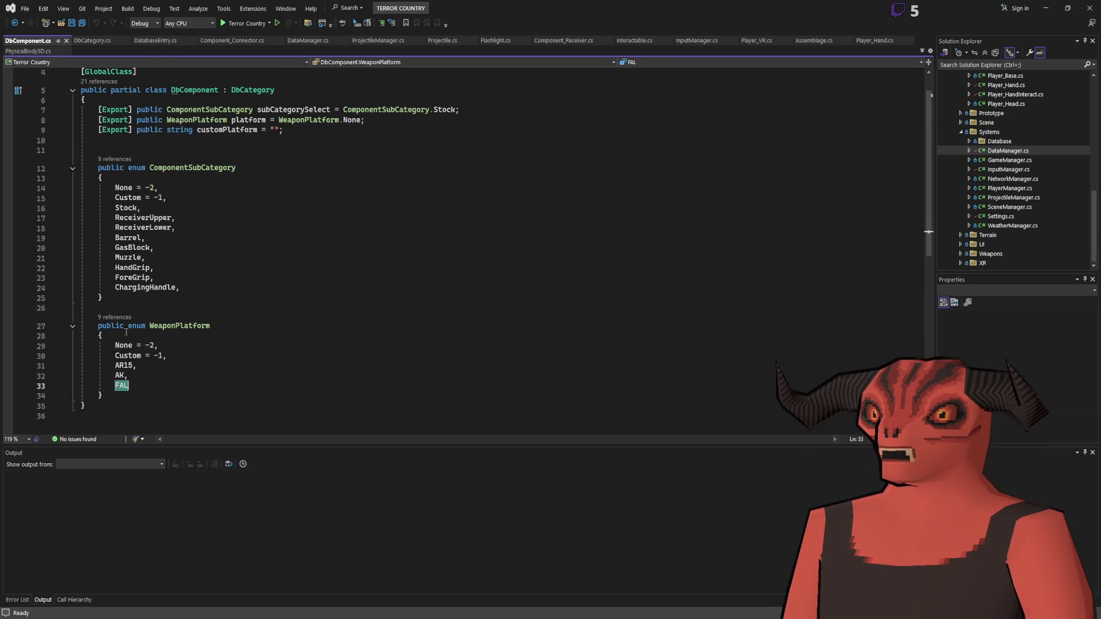
left_click(261, 312)
scroll(261, 315, "up", 1)
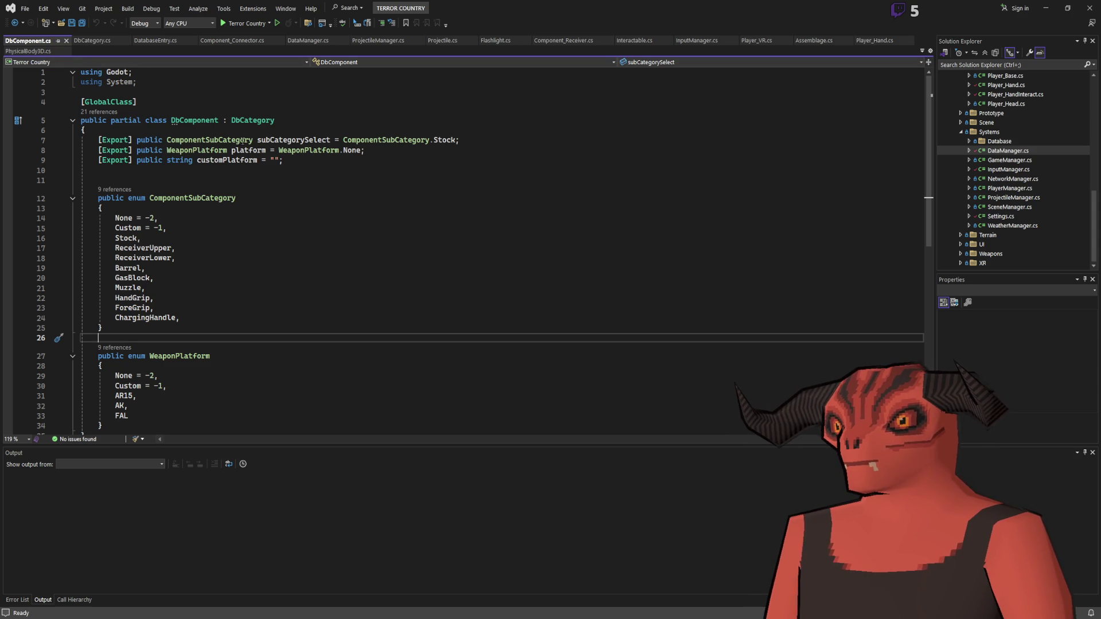
Step: Review the ComponentSubCategory values from None to ChargingHandle, then switch to DbCategory.cs
mouse_move(235, 198)
left_mouse_down()
mouse_move(169, 228)
mouse_move(181, 318)
left_mouse_up()
left_click(140, 227)
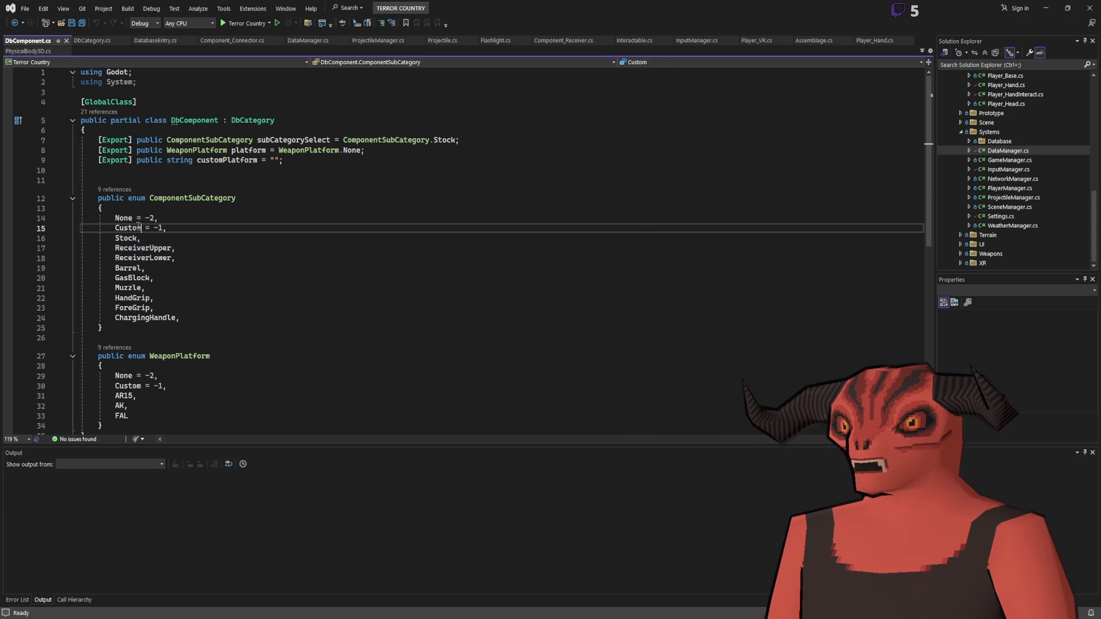
mouse_move(115, 218)
left_mouse_down()
mouse_move(149, 355)
mouse_move(180, 317)
left_mouse_up()
left_click(181, 318)
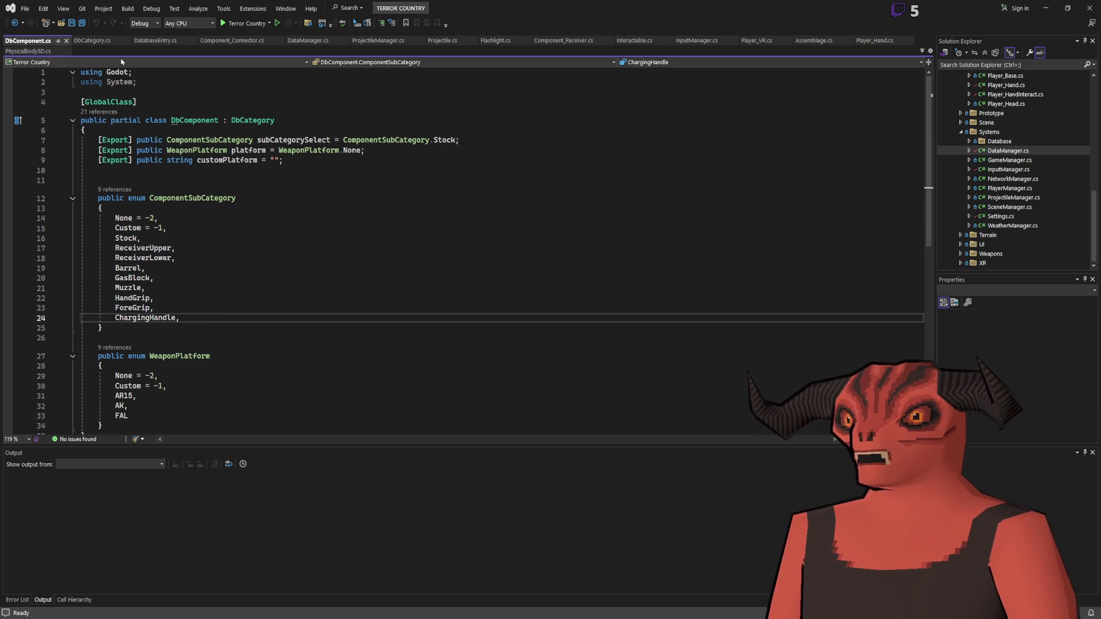
left_click(90, 40)
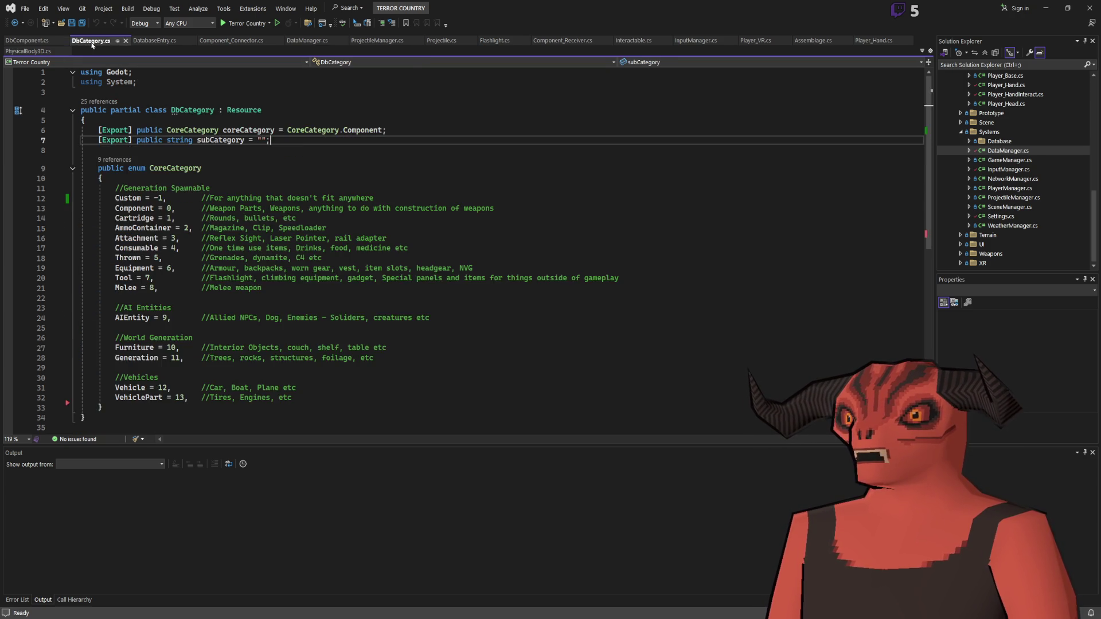
left_click(153, 40)
left_click(87, 40)
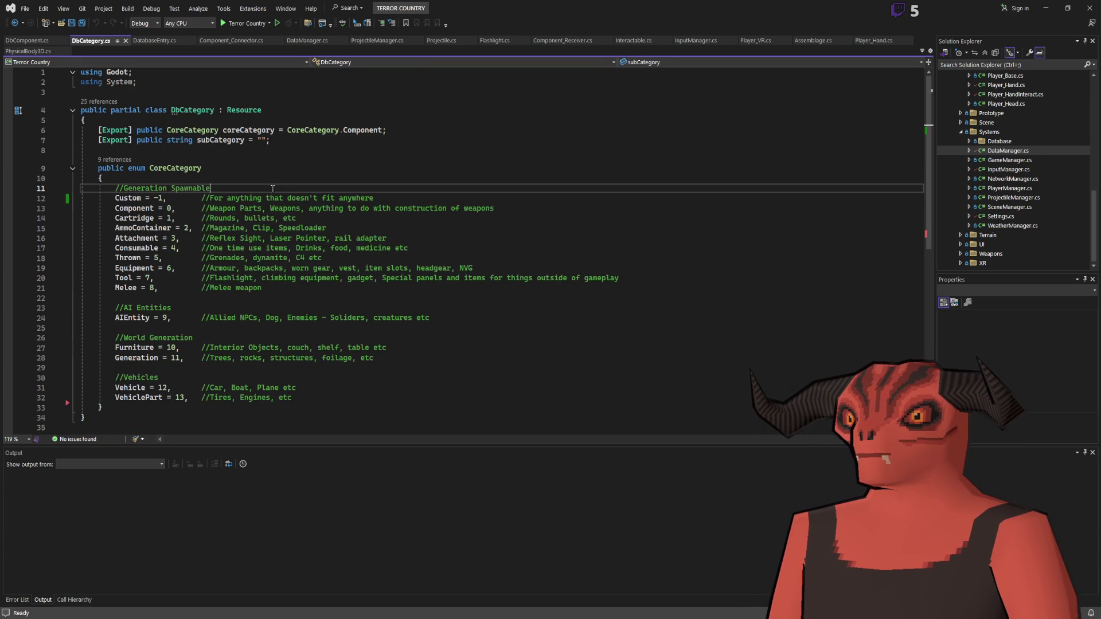
left_click_drag(166, 140, 323, 141)
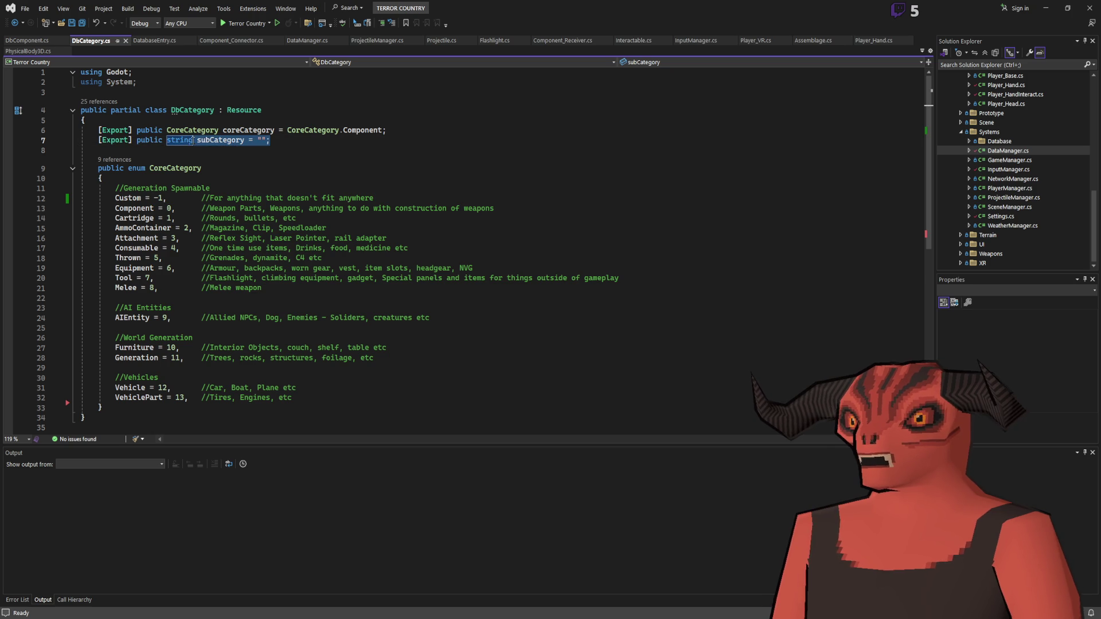
double_click(220, 140)
left_click(40, 42)
left_click(172, 180)
left_click_drag(192, 140, 365, 150)
left_click_drag(192, 213, 179, 319)
left_click(179, 319)
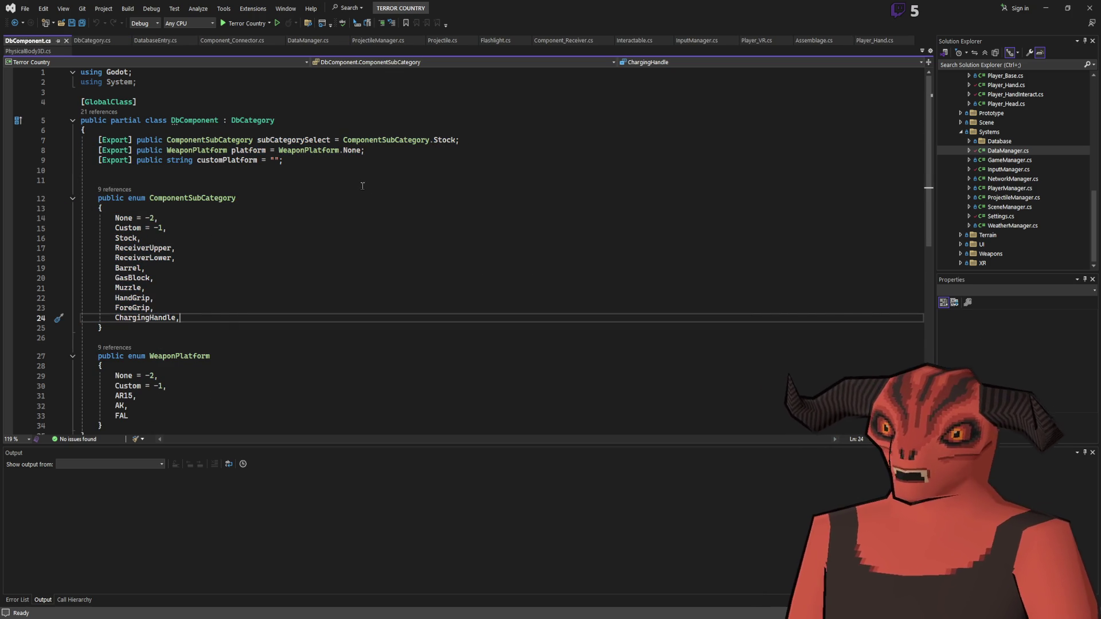
key("alt+Tab")
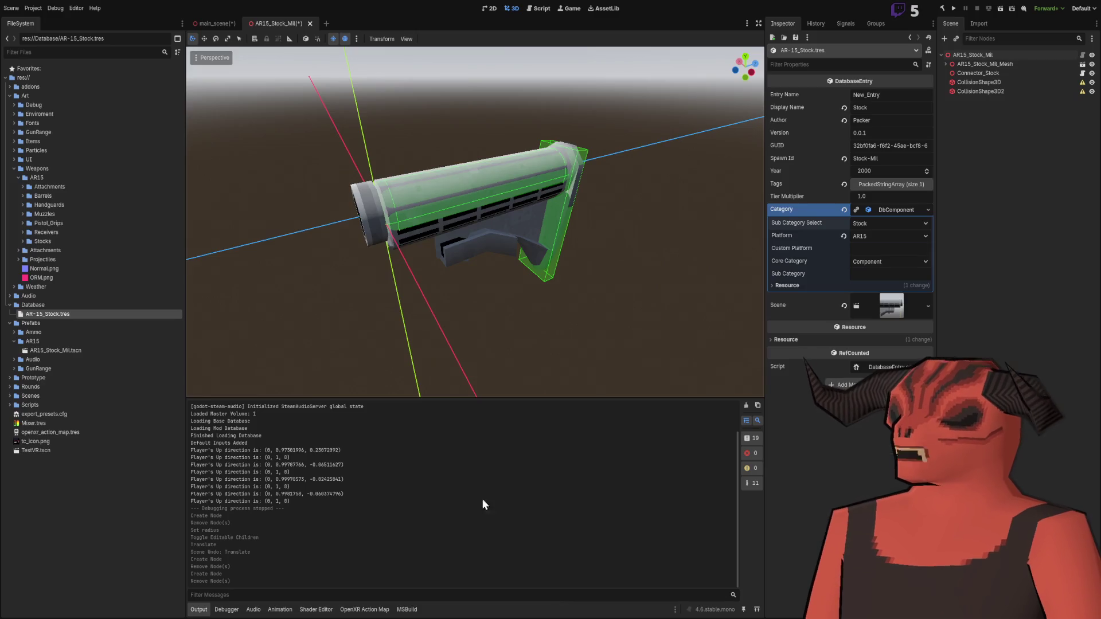
key("alt+Tab")
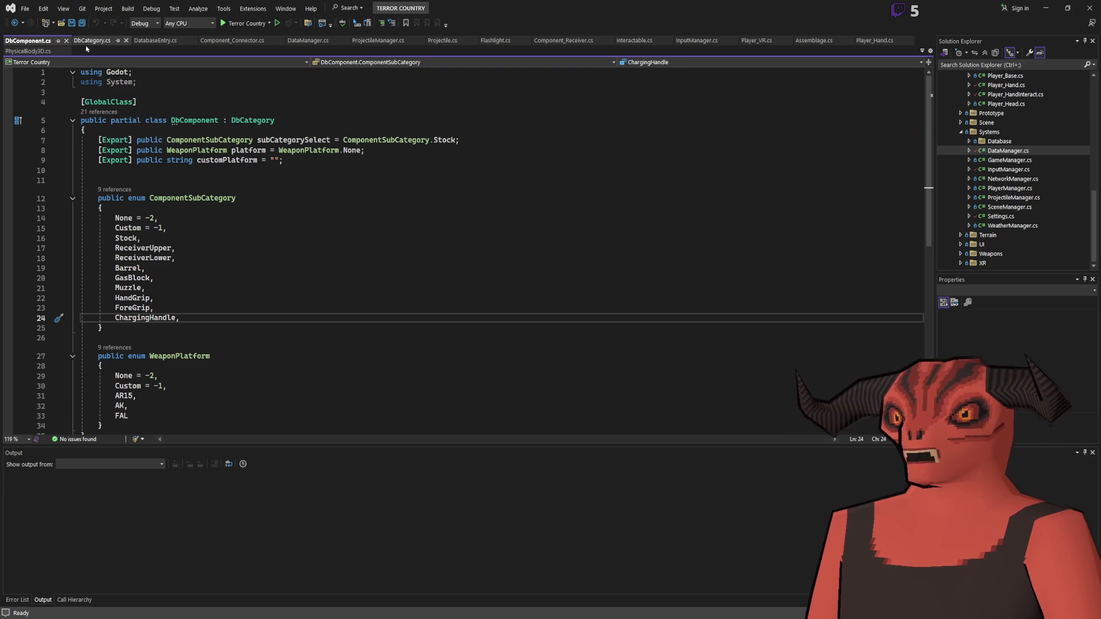
left_click(92, 40)
left_click(156, 41)
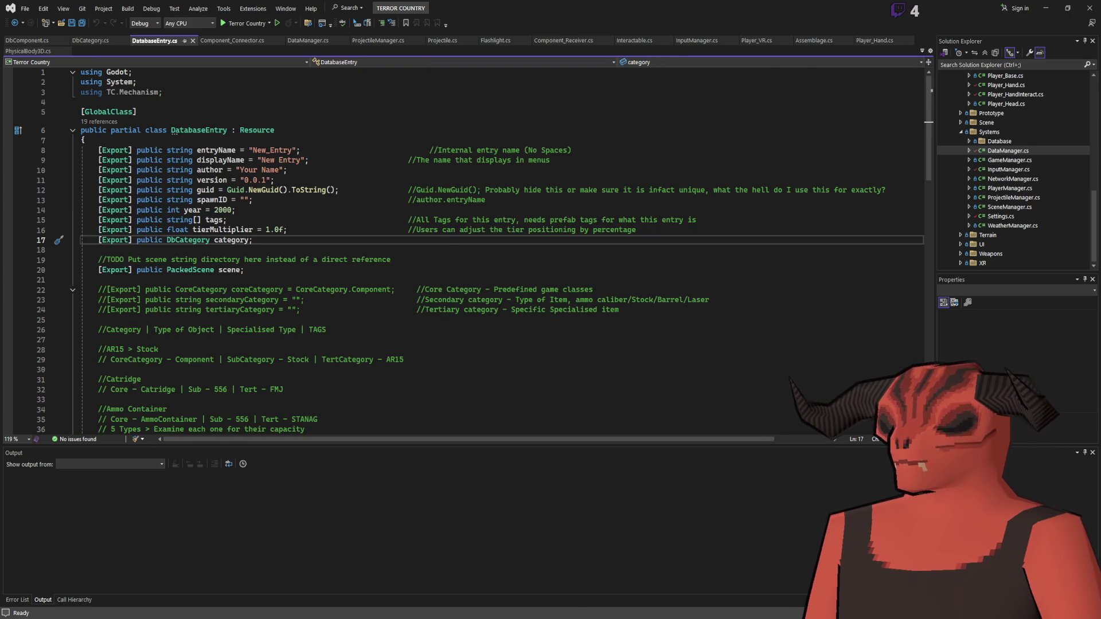
key("alt+Tab")
key("alt+Tab")
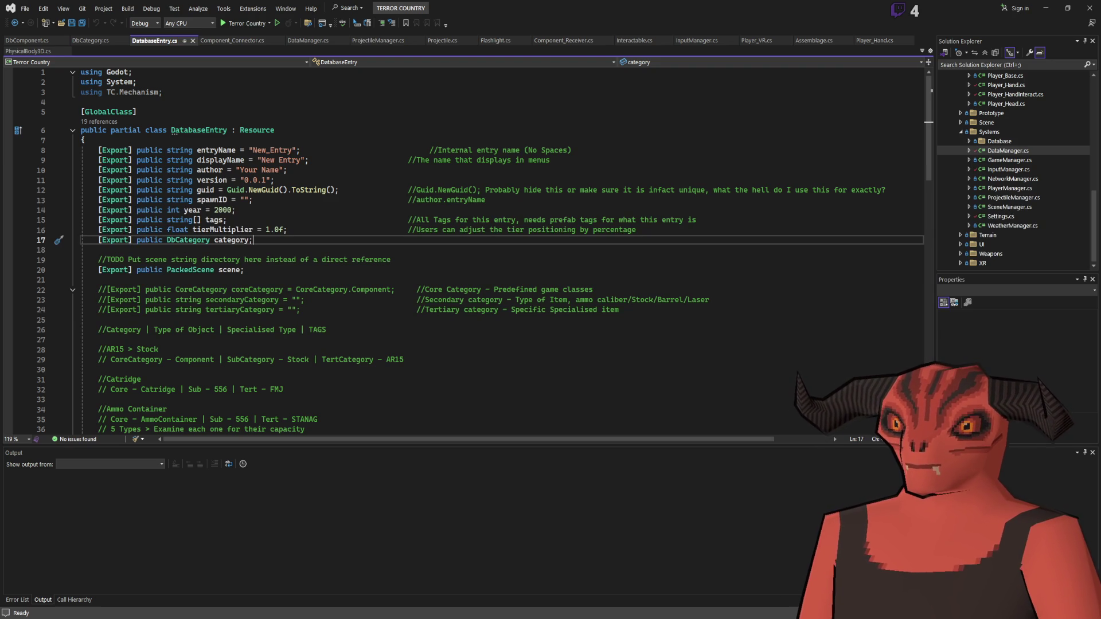
left_click(89, 41)
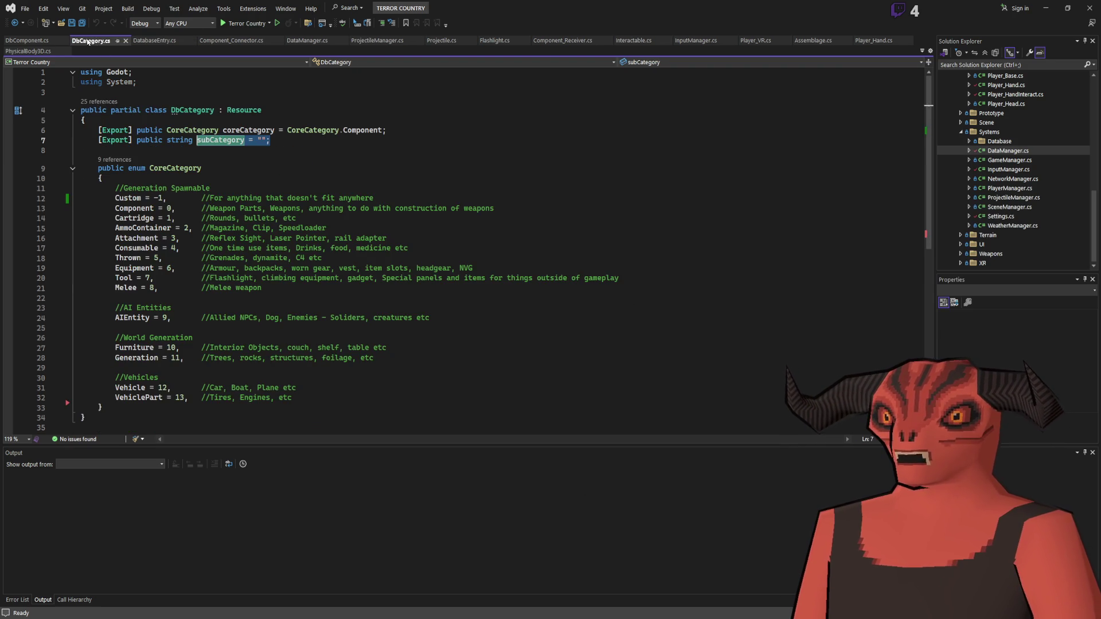
left_click(139, 43)
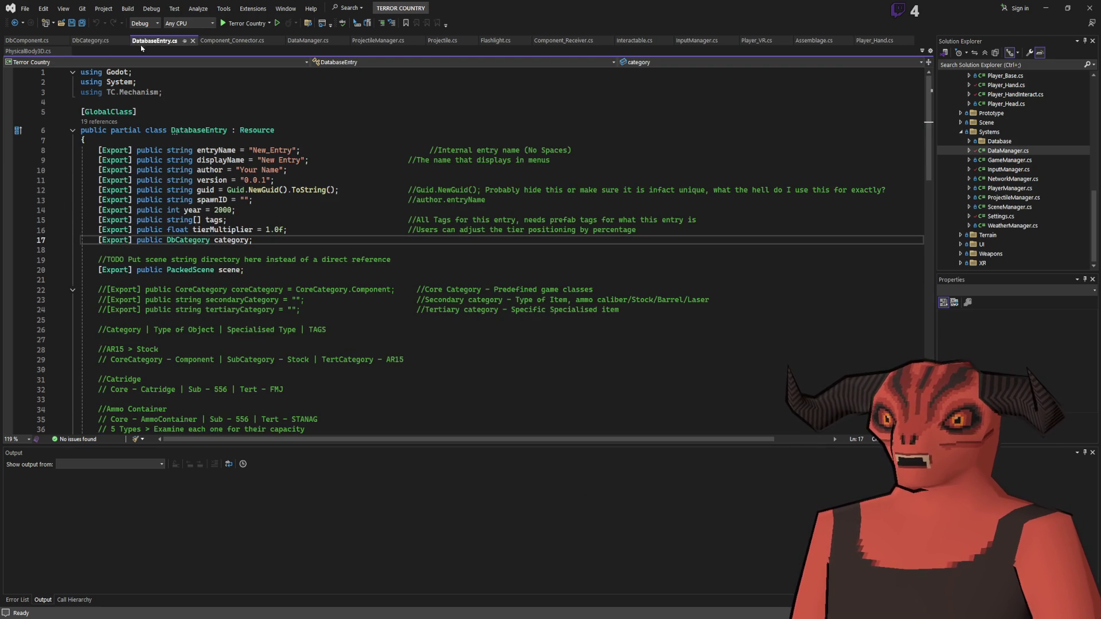
key("alt+Tab")
key("alt+Tab")
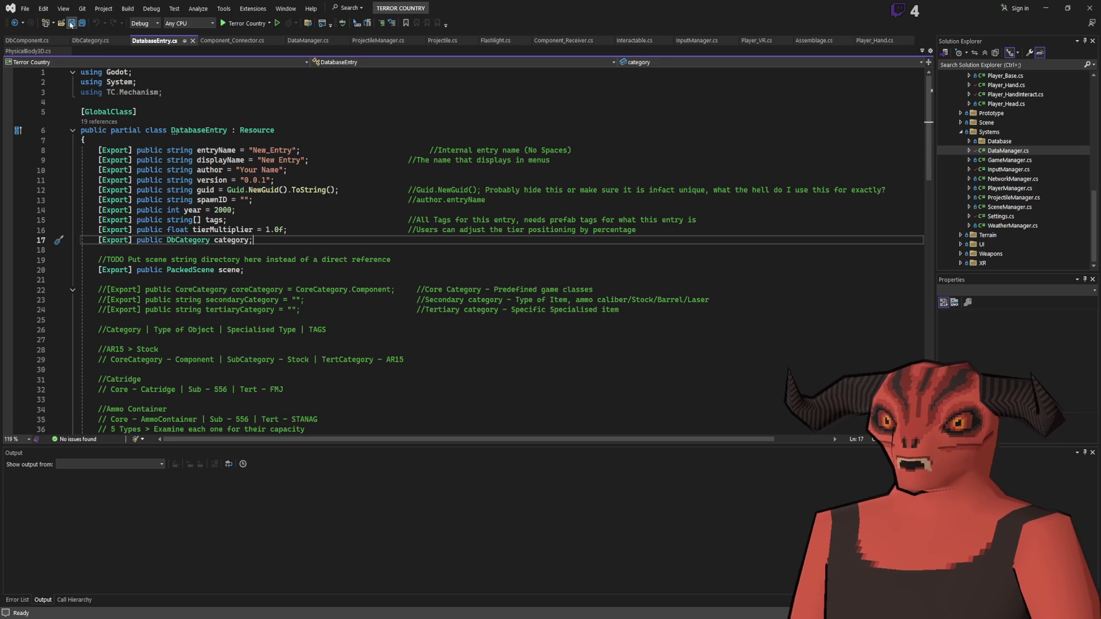
left_click(87, 41)
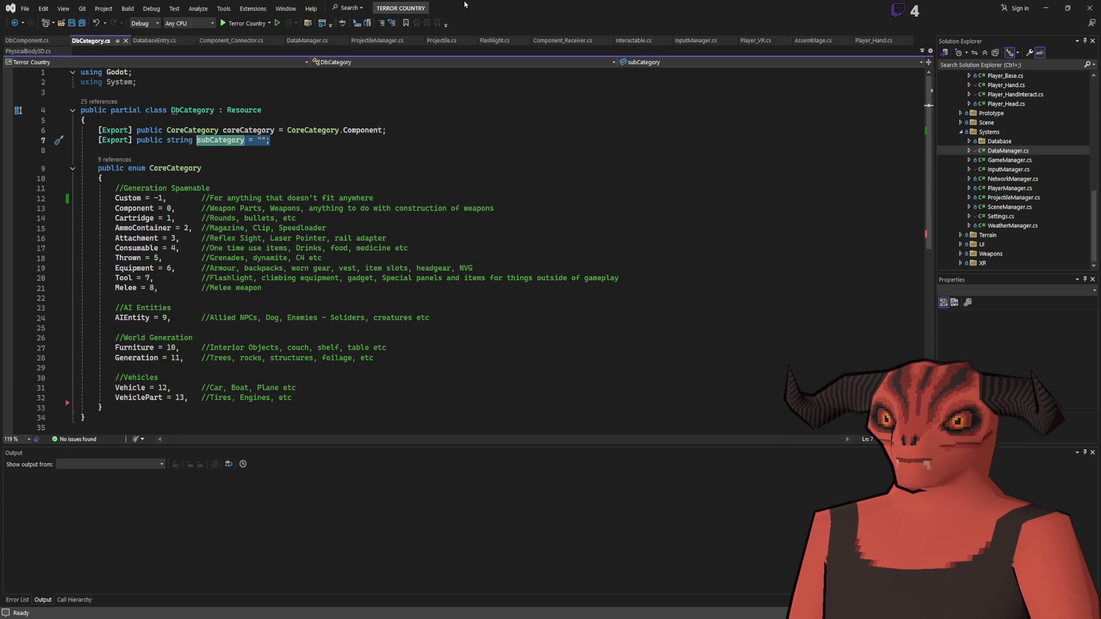
key("alt+Tab")
left_click(32, 306)
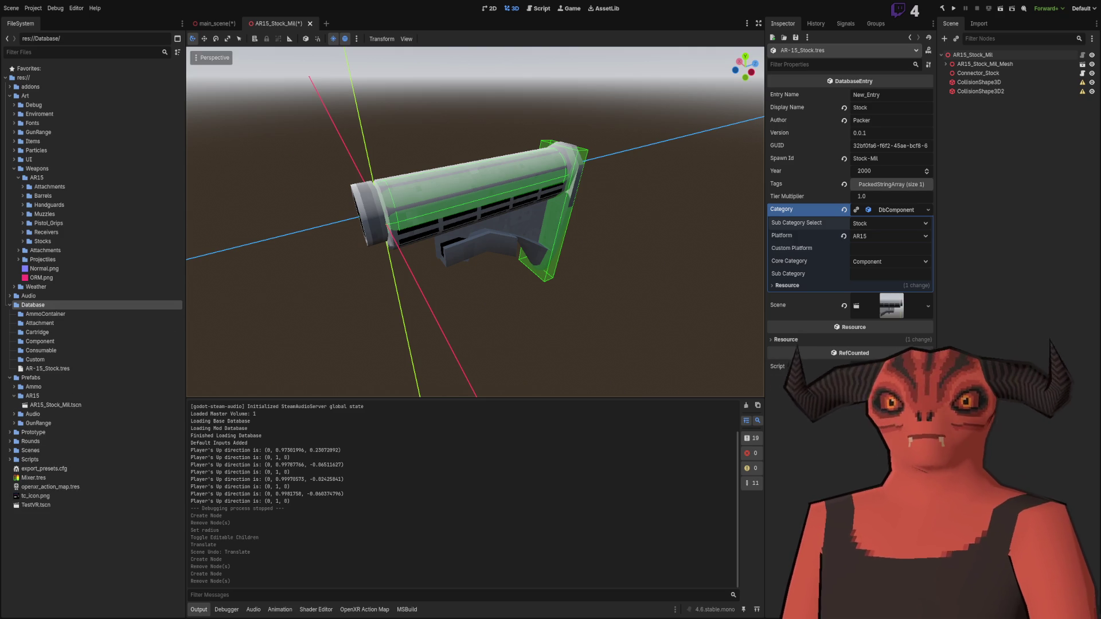
Step: Move AR-15_Stock.tres from the Database folder into its Component subfolder
left_click(29, 296)
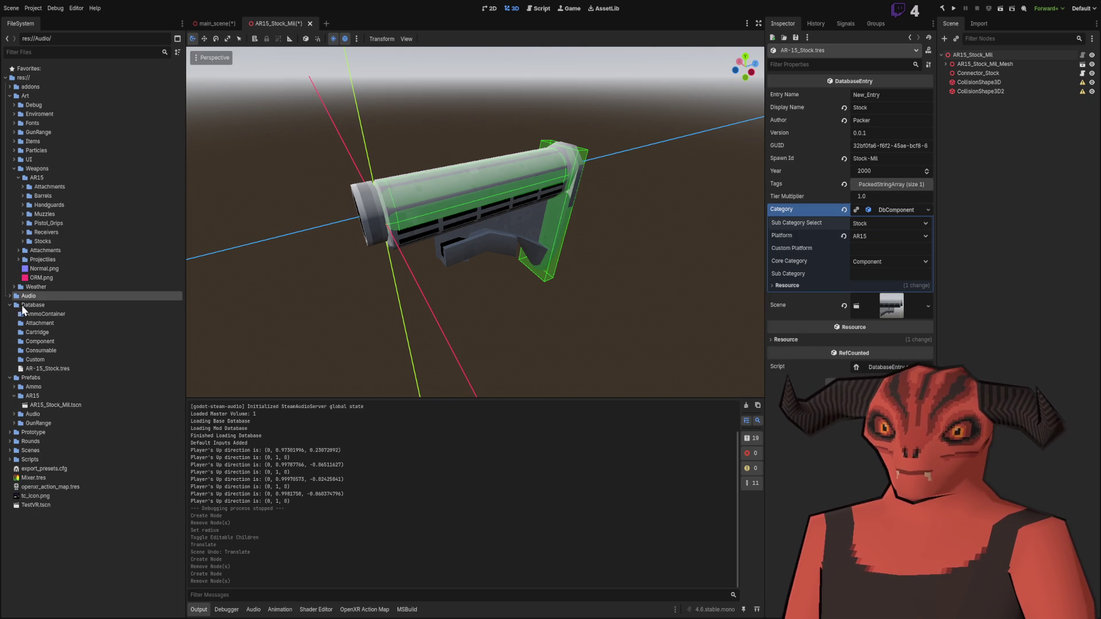
left_click(41, 307)
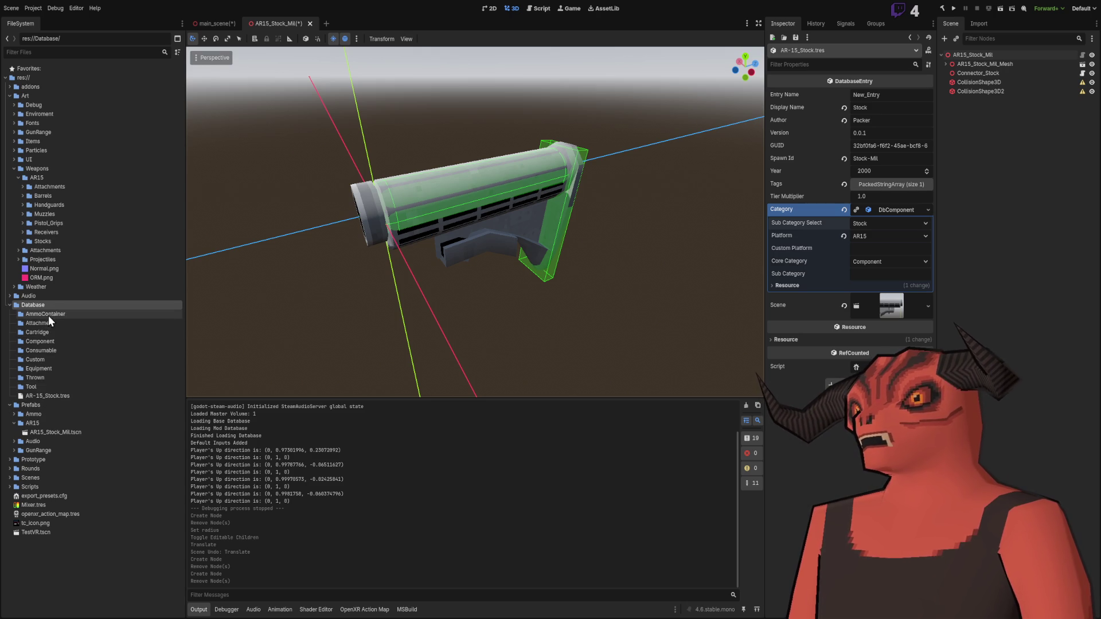
left_click_drag(61, 396, 43, 342)
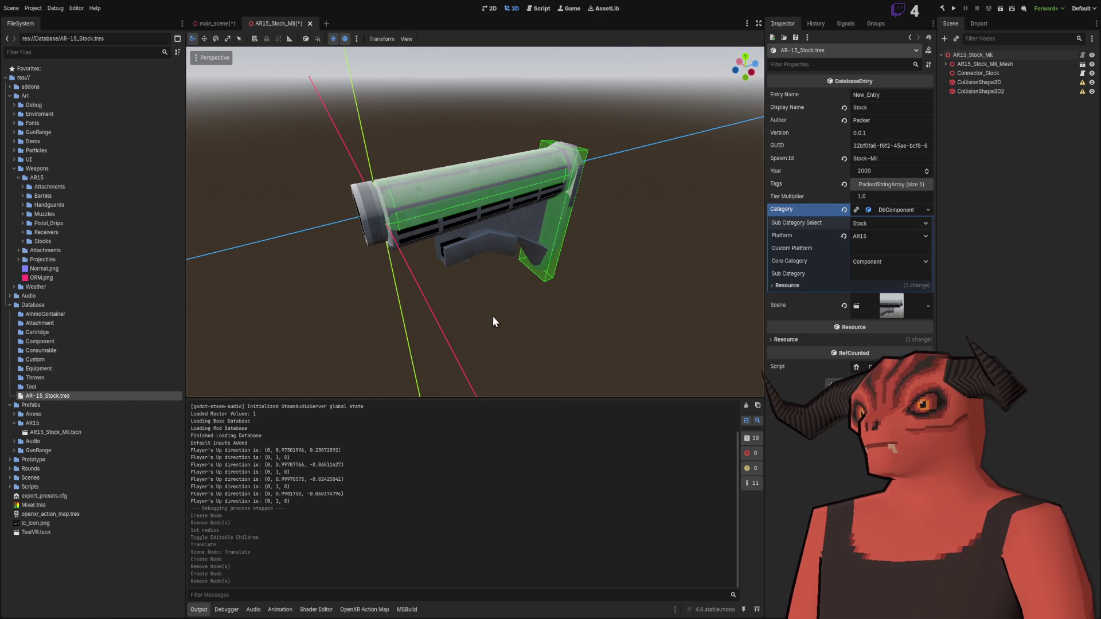
left_click(13, 341)
Step: Make a Stock folder under Database/Component and move AR-15_Stock.tres into it
left_click(53, 350)
left_click(167, 341)
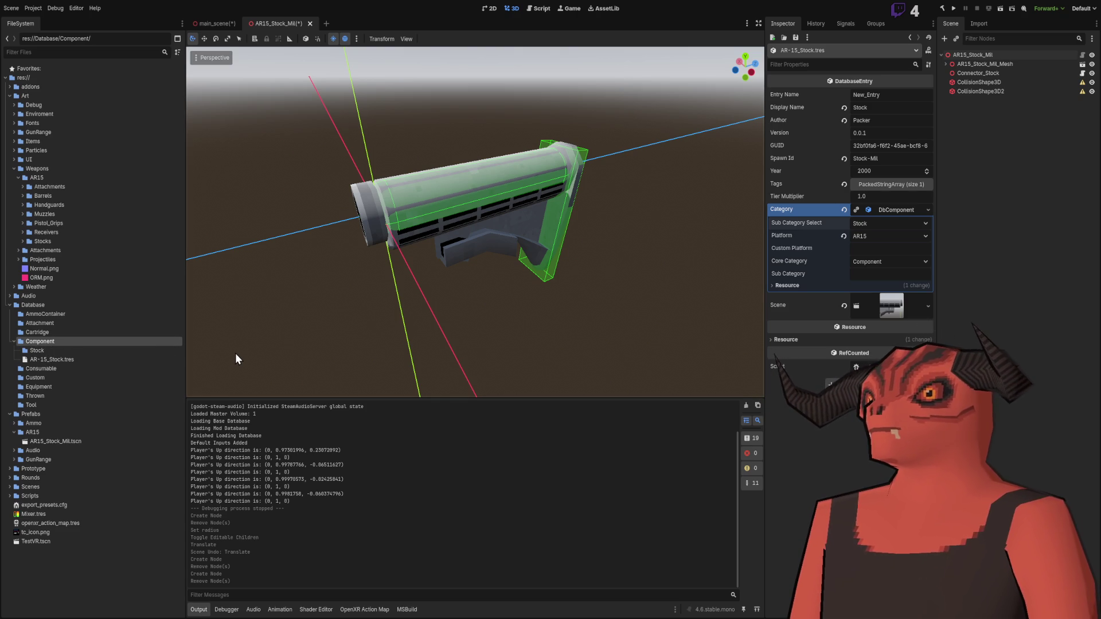
left_click_drag(56, 362, 33, 352)
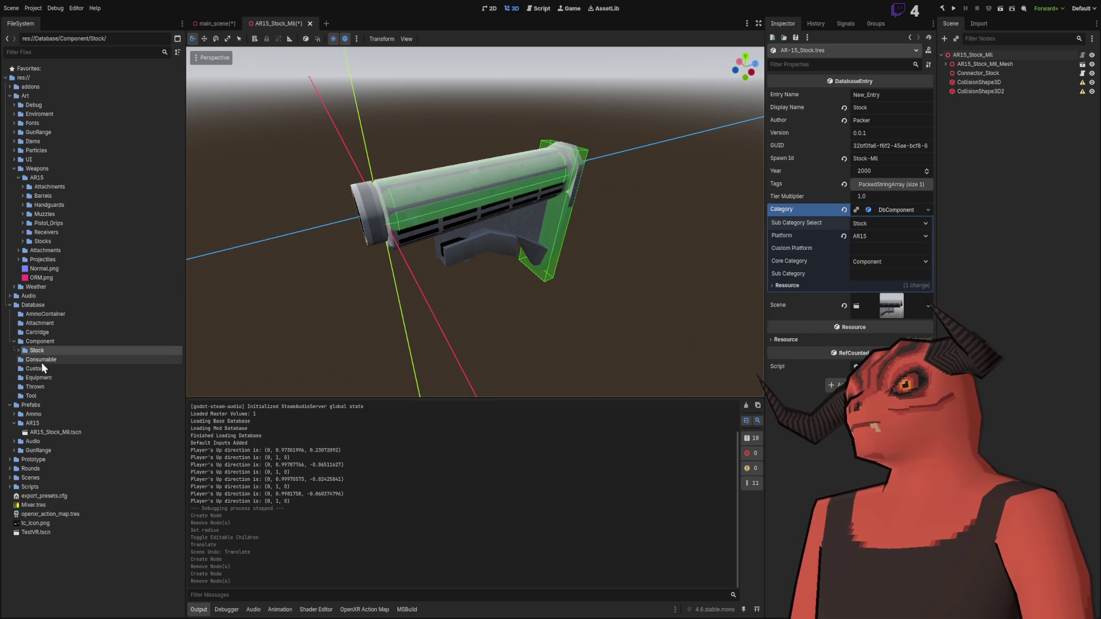
left_click(18, 351)
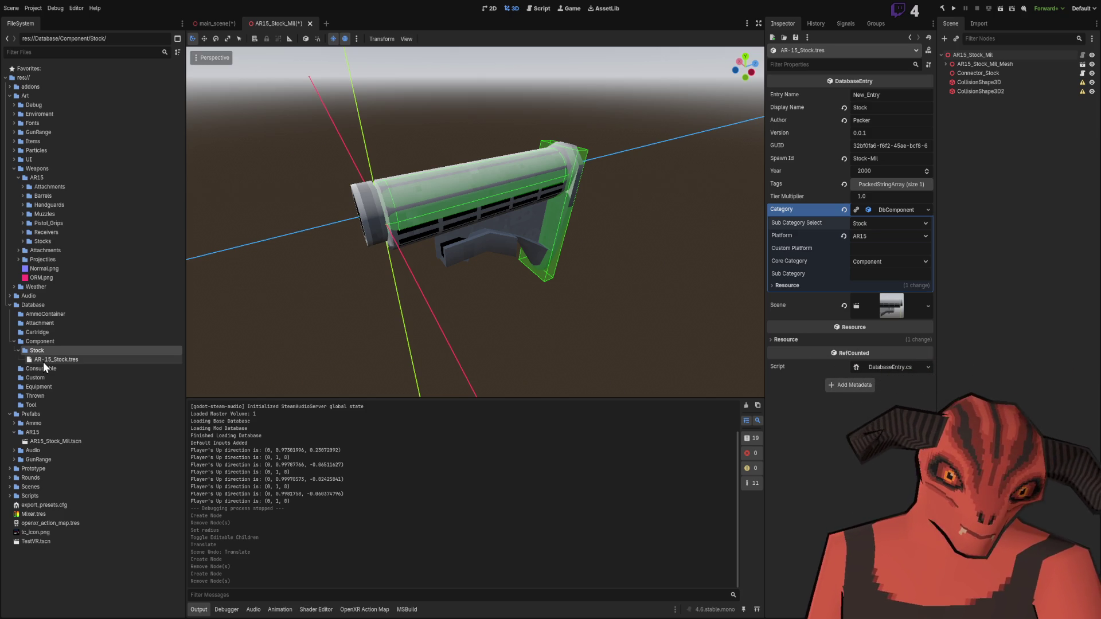
left_click(57, 306)
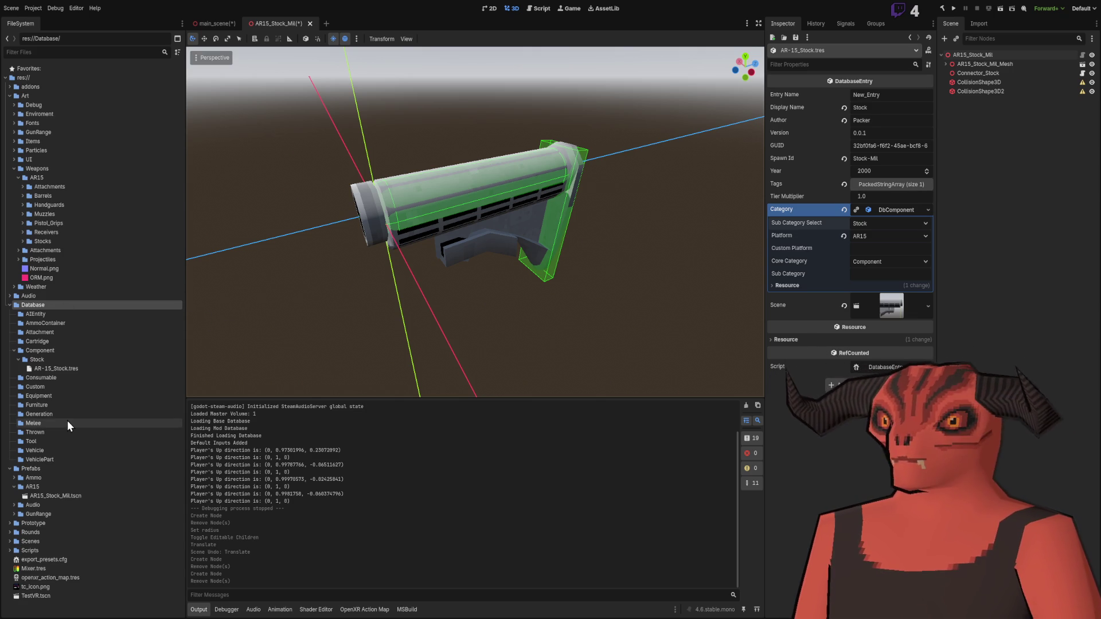
Step: Select the VehiclePart folder for renaming, then return to the DbCategory code
left_click(50, 461)
type("Componen")
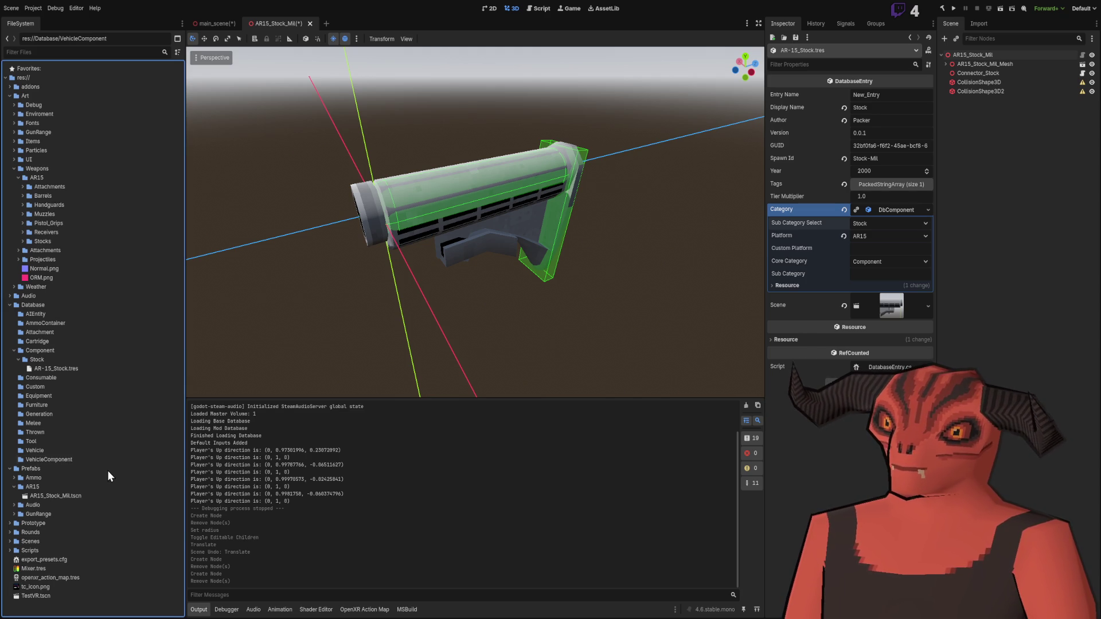
key("alt+Tab")
Step: Make the VehiclePart = 13 comment read 'Tires, Engines, car Battery, etc'
type("car Battery, etc")
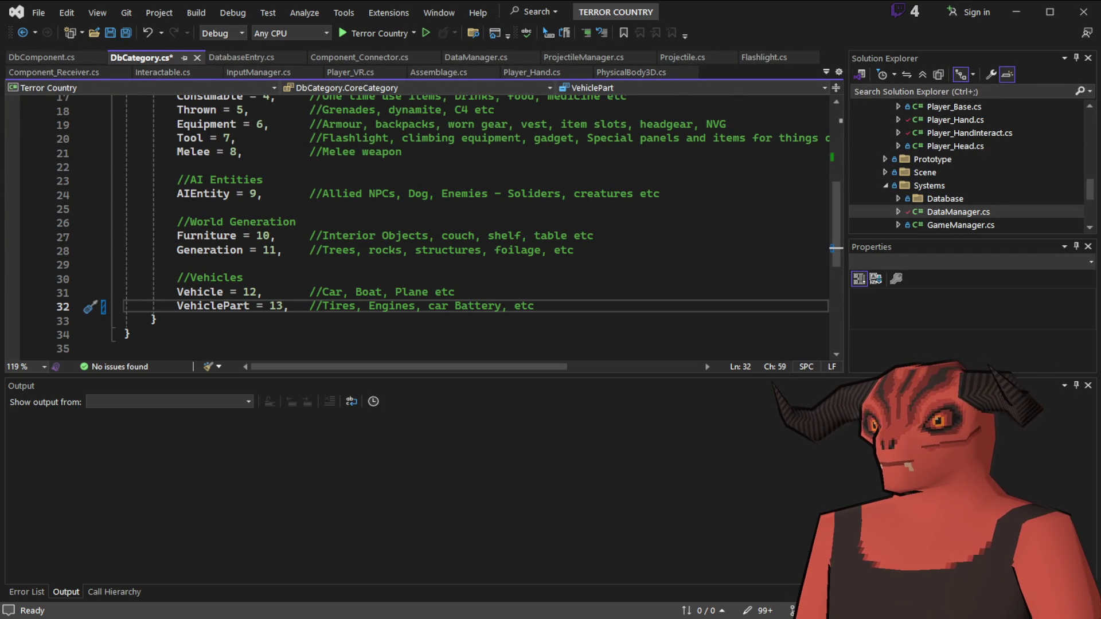
key("alt+Tab")
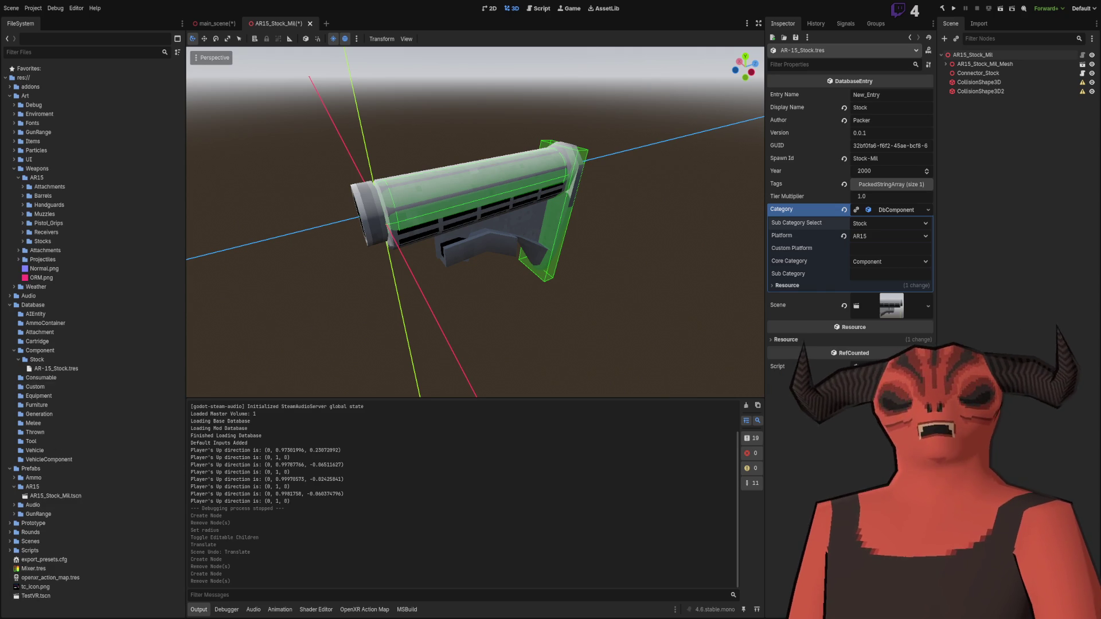
key("alt+Tab")
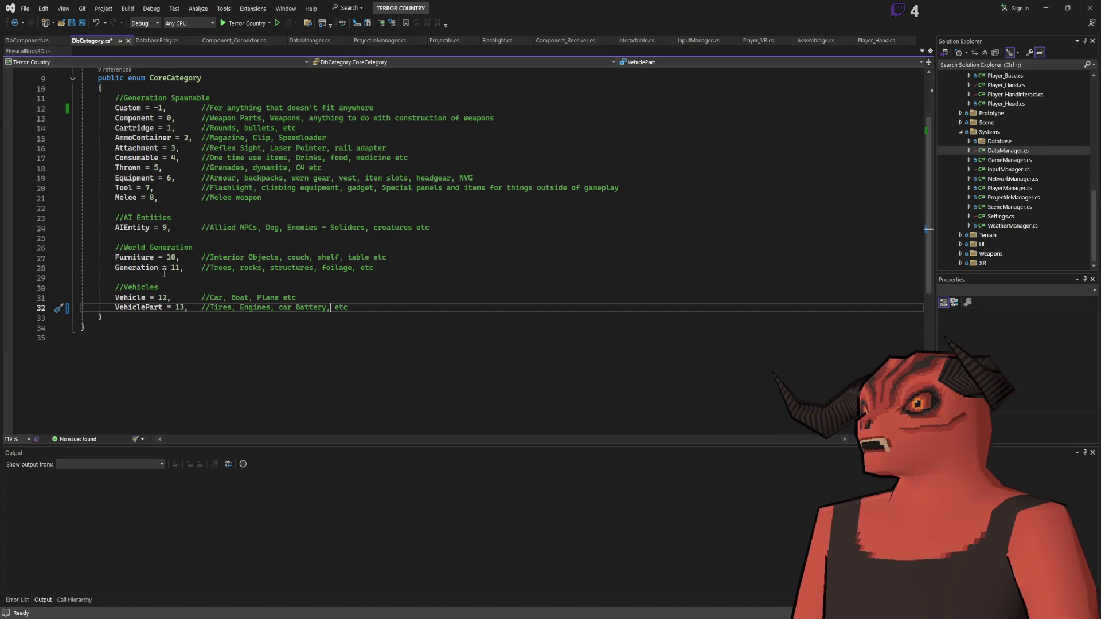
scroll(163, 274, "up", 3)
scroll(225, 301, "down", 1)
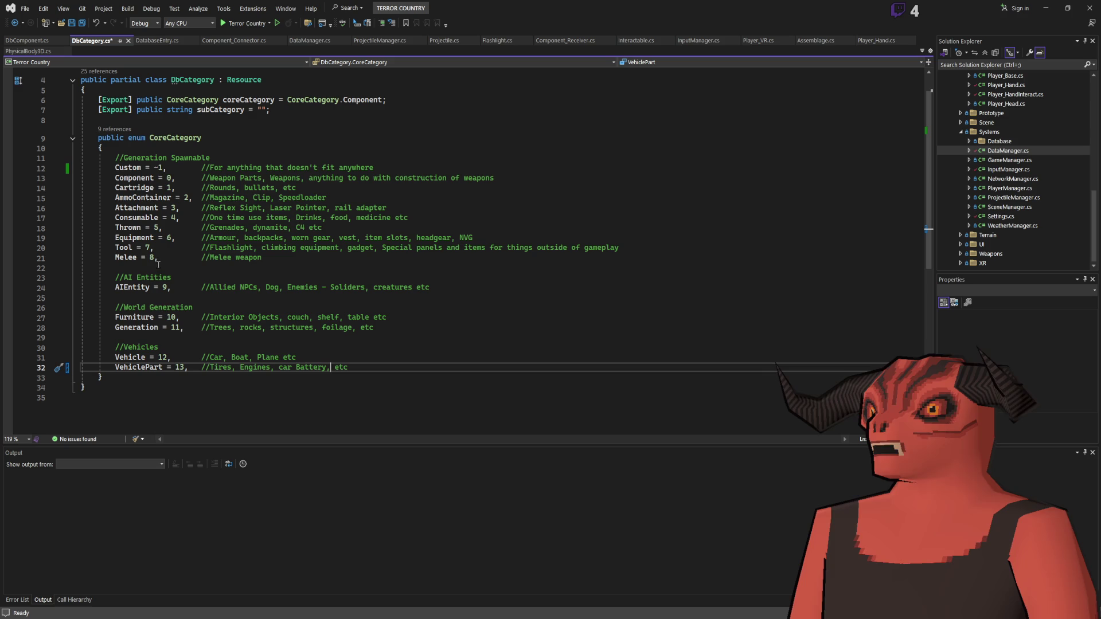
Step: Add '//Resources' and 'Resource = 14, // Metal, Plastic Fillament, eletronic components etc', then save
left_click(397, 367)
key("Return")
key("Return")
type("//Resources")
key("Return")
type("Resource = ")
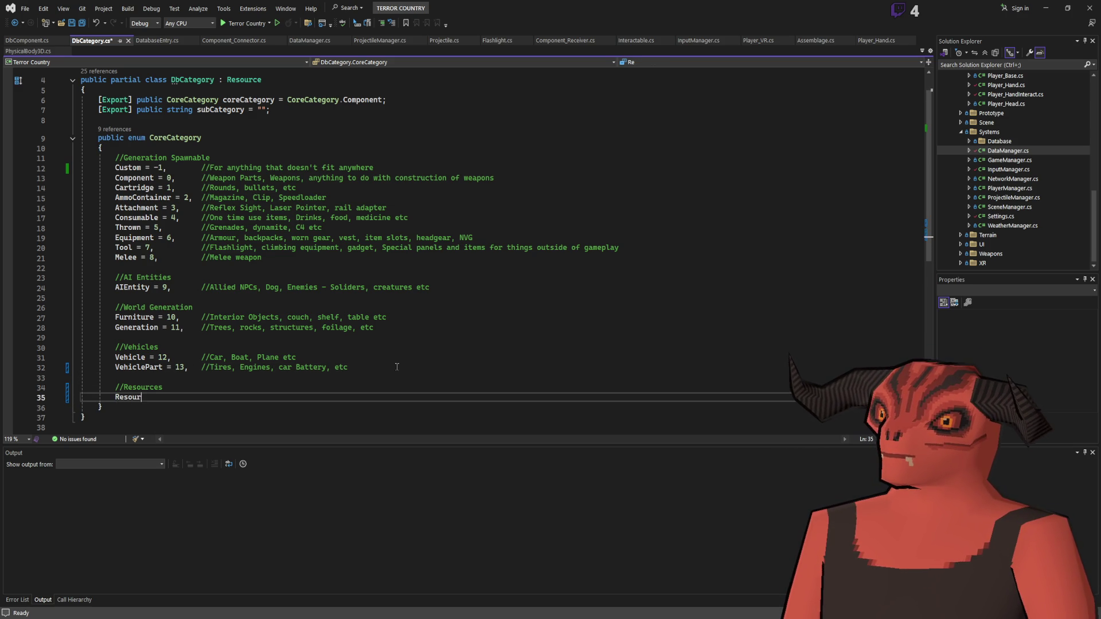
type("14.ToString(),")
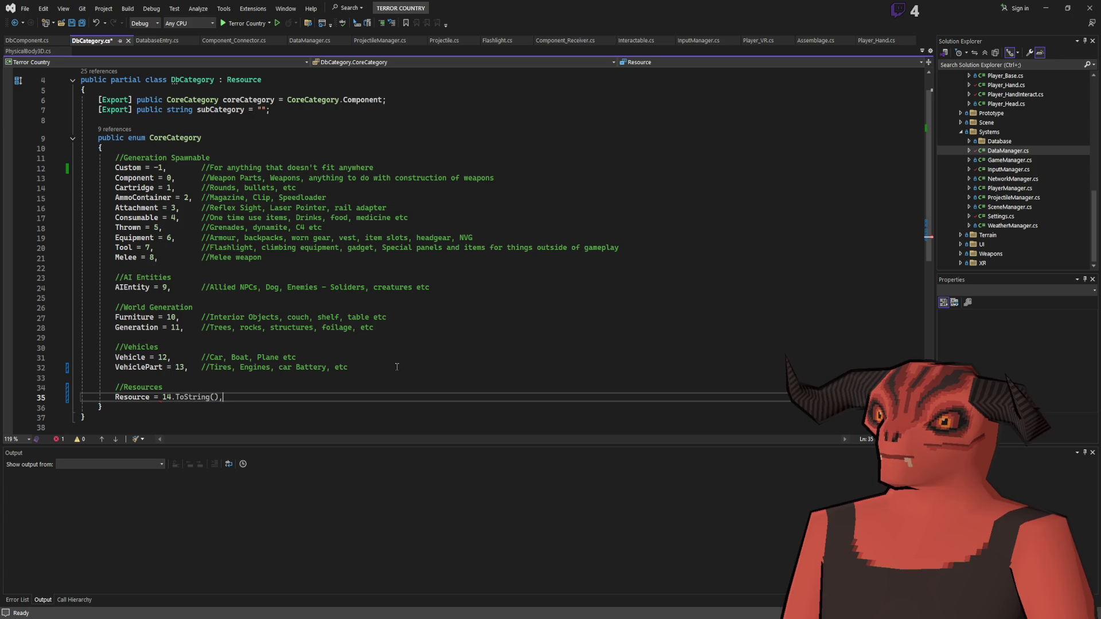
key("Tab")
key("ctrl+z")
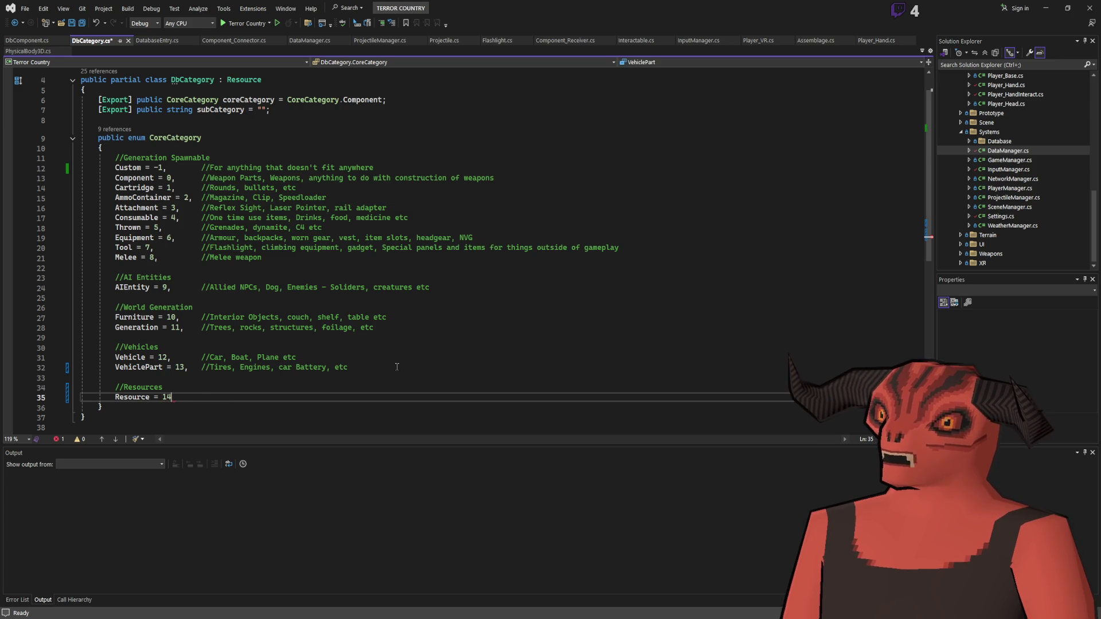
type(",      //")
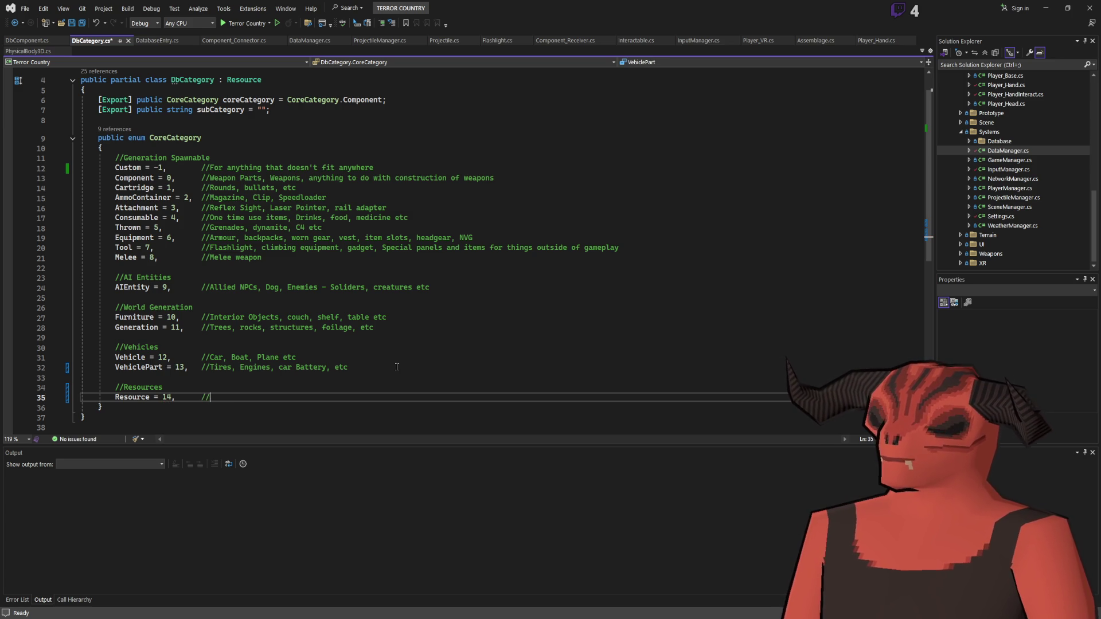
type(" Metal, Pl")
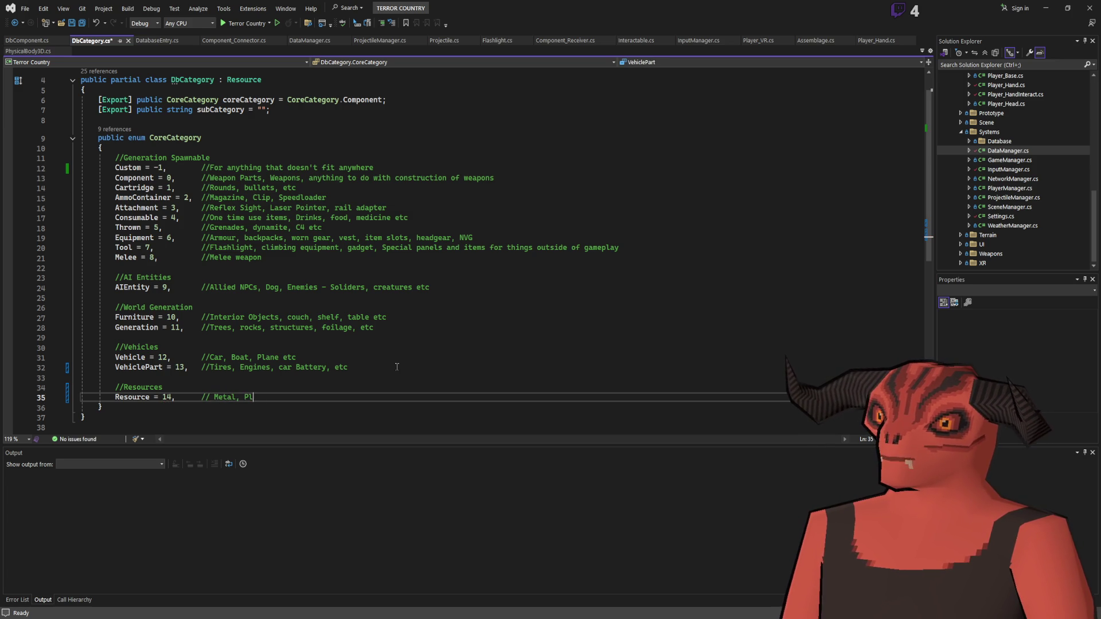
type("astic Fillament,")
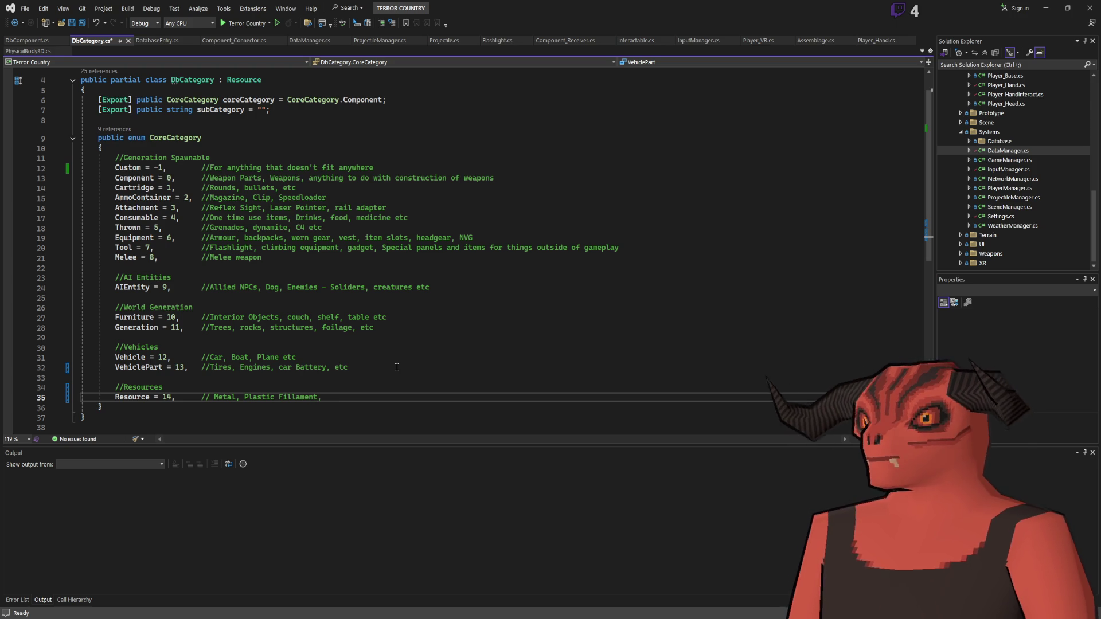
type(" el")
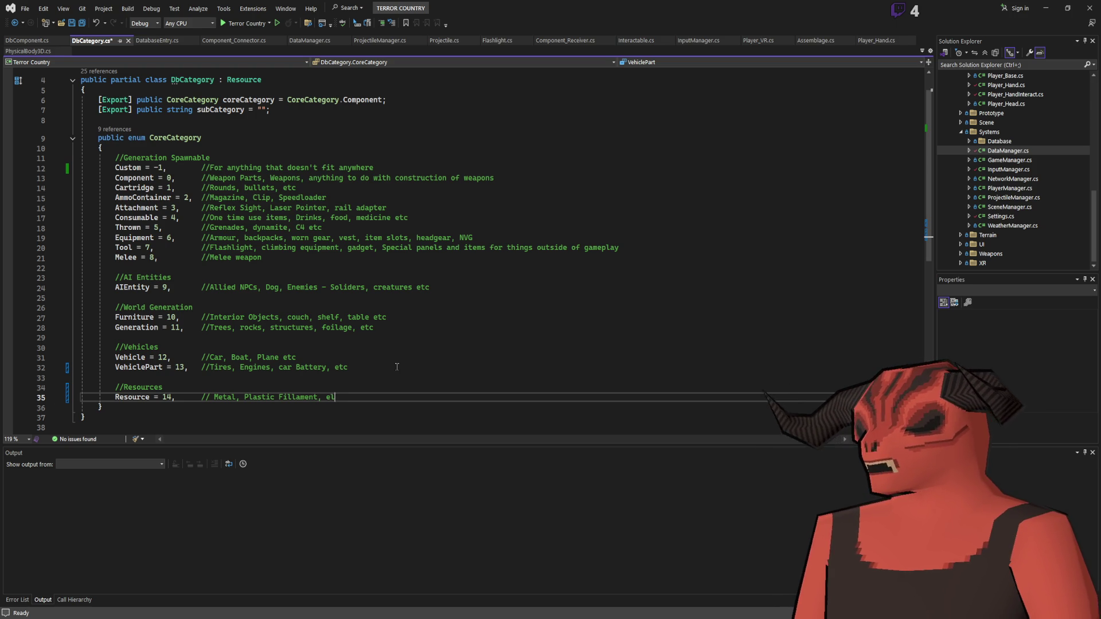
type("etronic components etc")
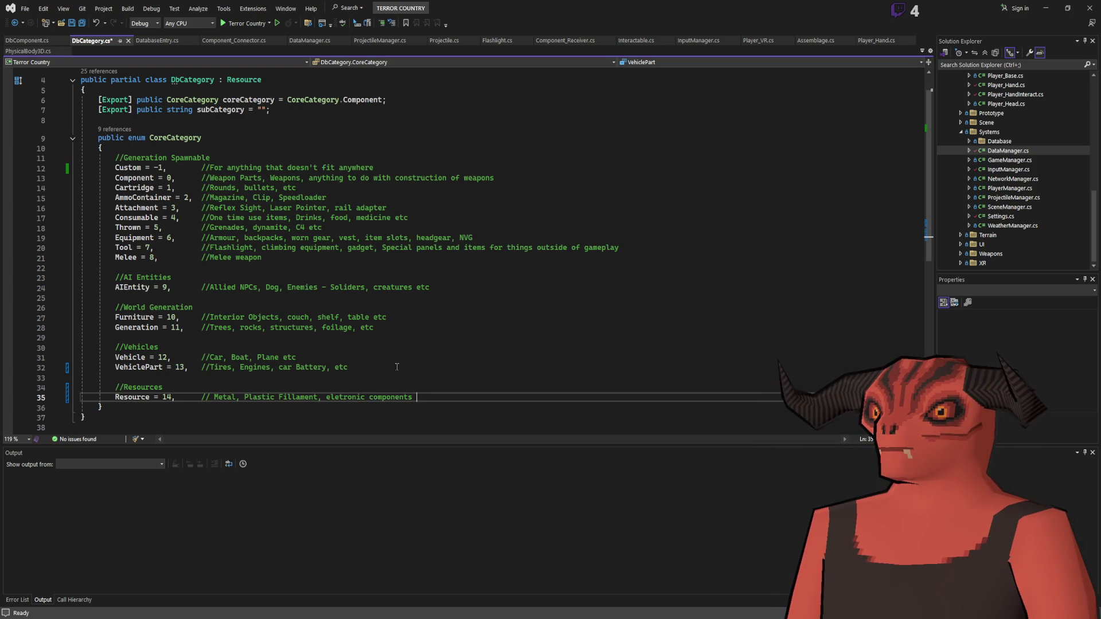
key("Up")
key("Up")
key("Up")
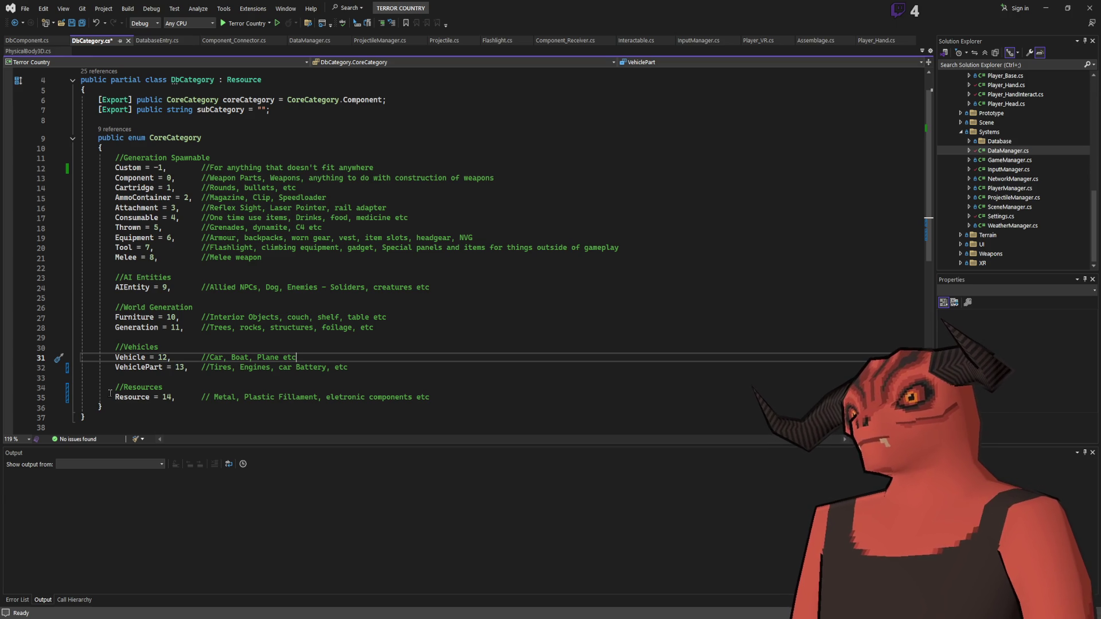
left_click_drag(115, 397, 459, 396)
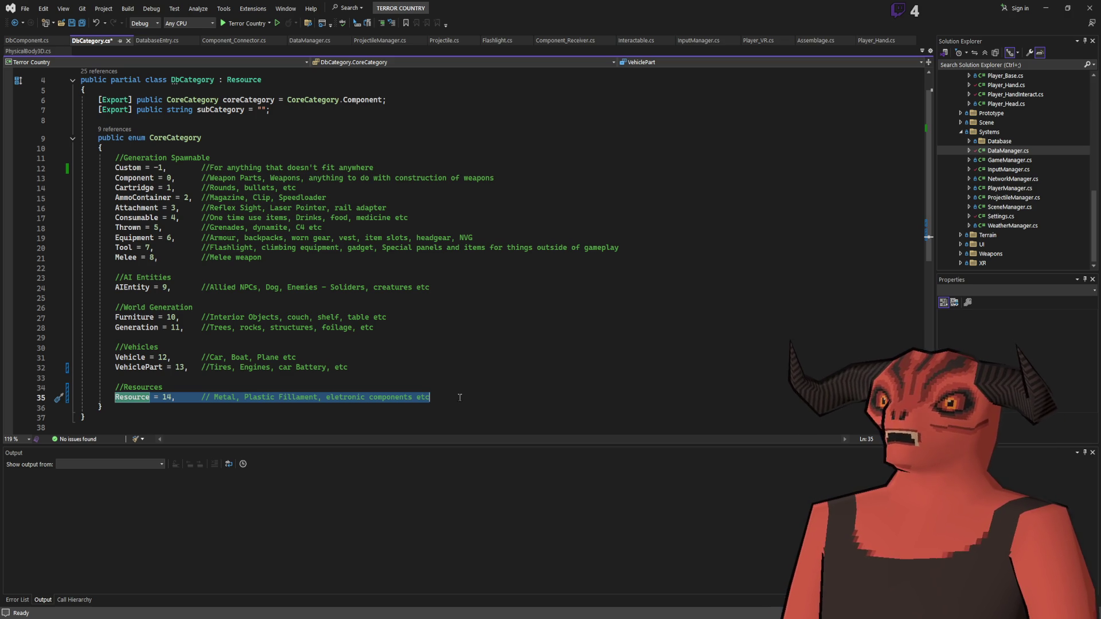
key("ctrl+s")
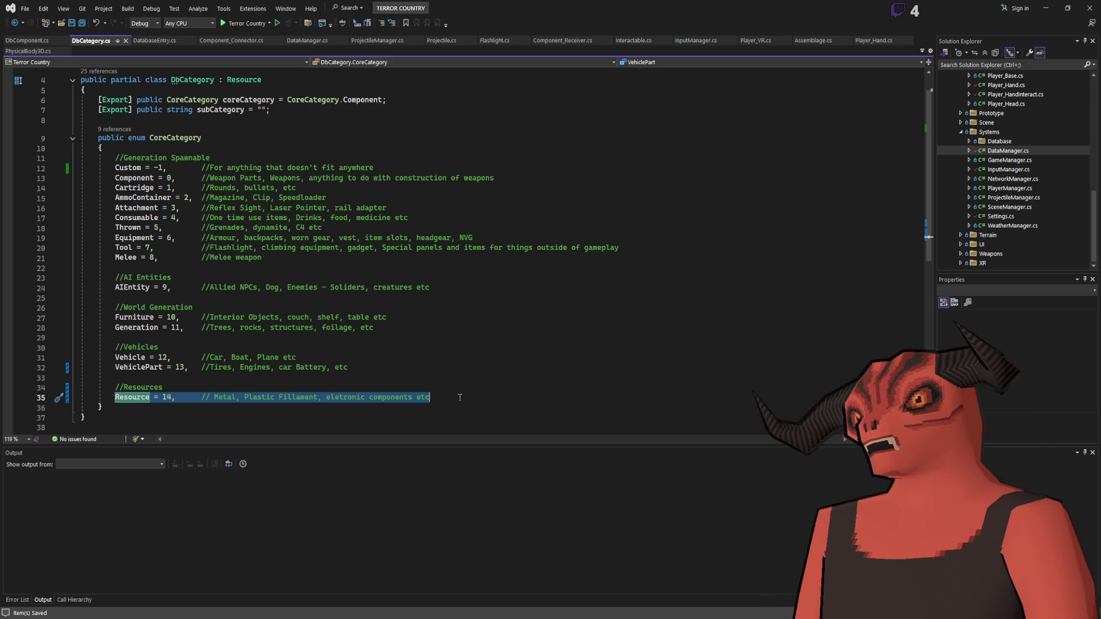